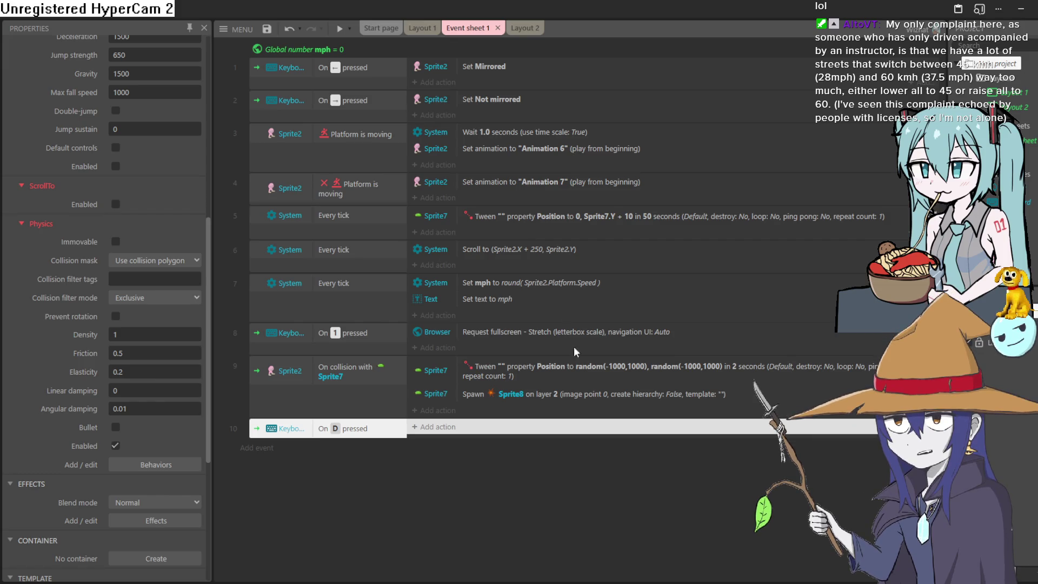
# Begin a new action on the D-pressed event and choose Sprite2 as the target object
pyautogui.click(448, 425)
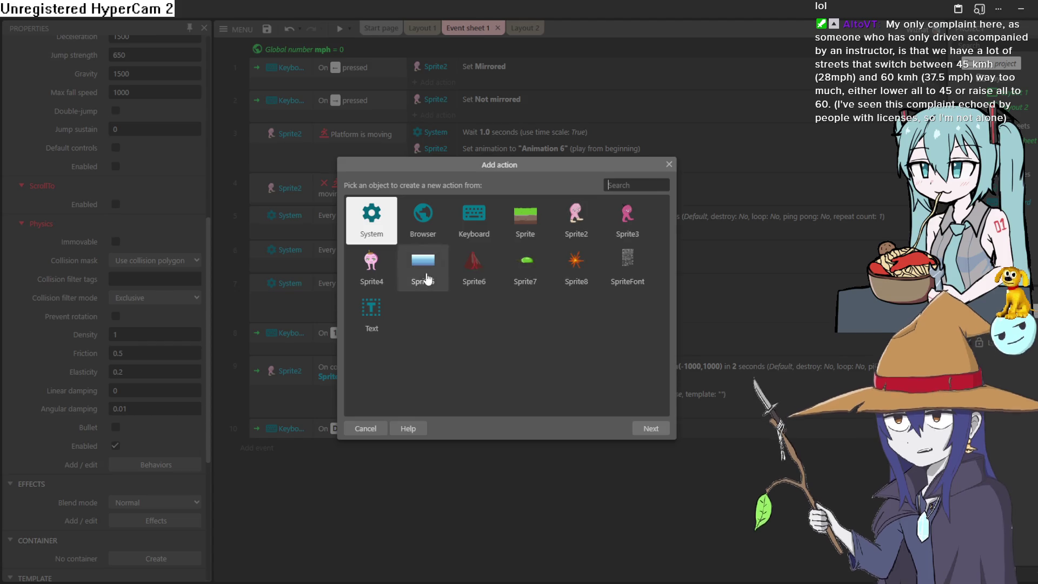
pyautogui.doubleClick(577, 224)
# Make D apply Physics force (20, 0) to Sprite2 at image point 0, then preview the game
pyautogui.scroll(-5, 502, 273)
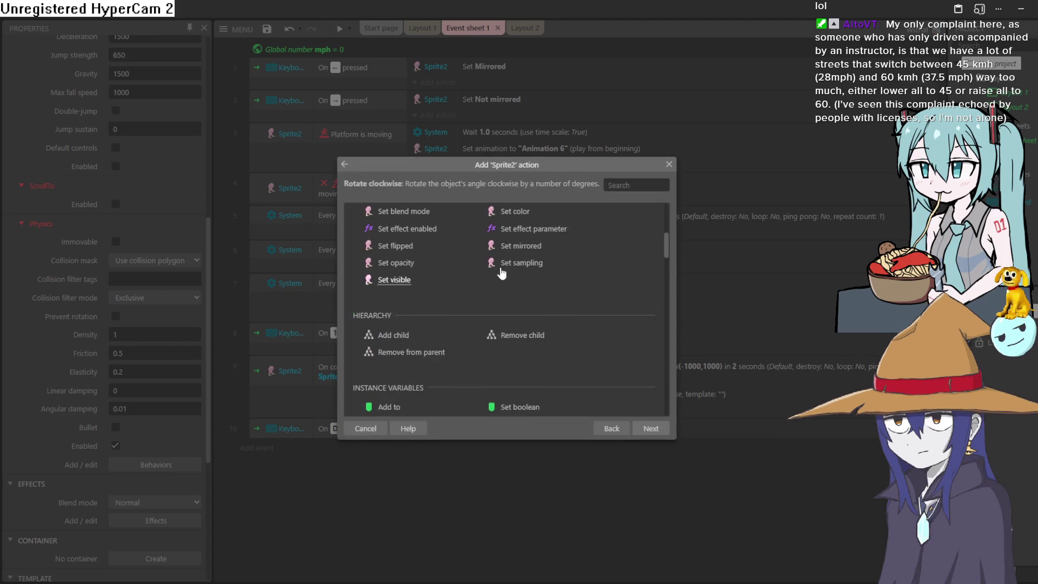
pyautogui.scroll(-6, 507, 313)
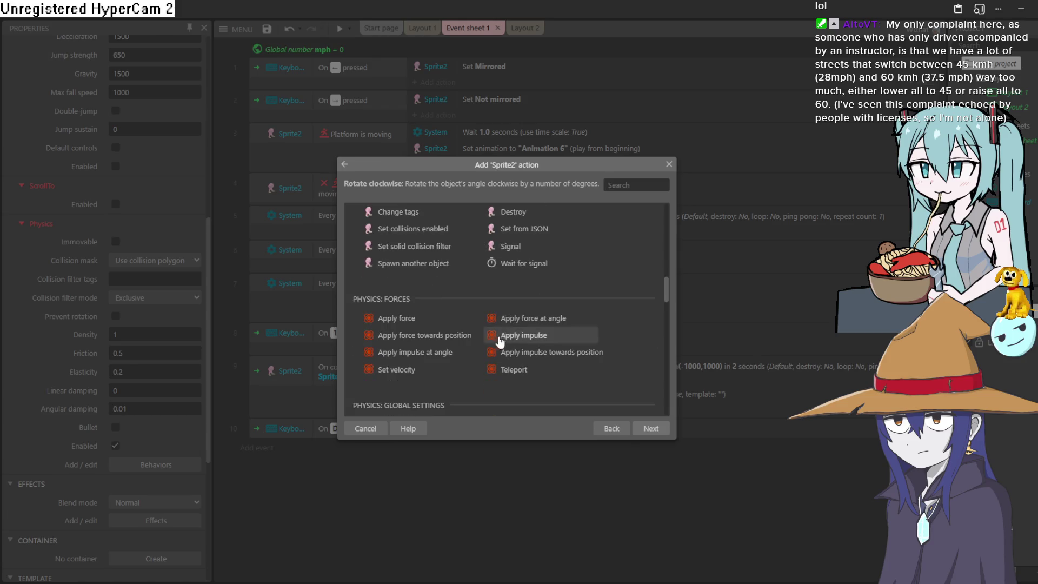
pyautogui.scroll(3, 514, 351)
pyautogui.scroll(5, 514, 352)
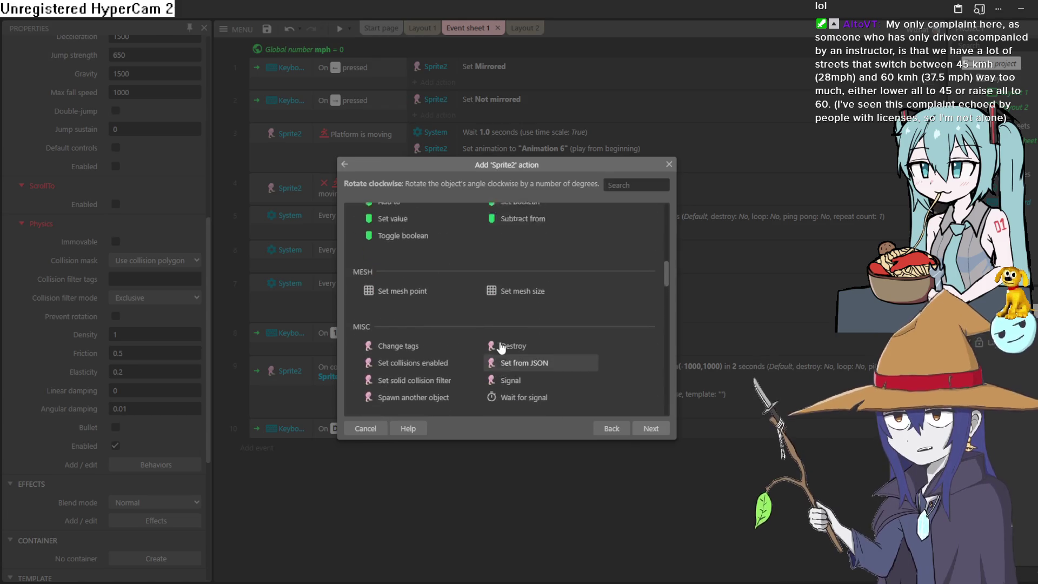
pyautogui.scroll(2, 502, 347)
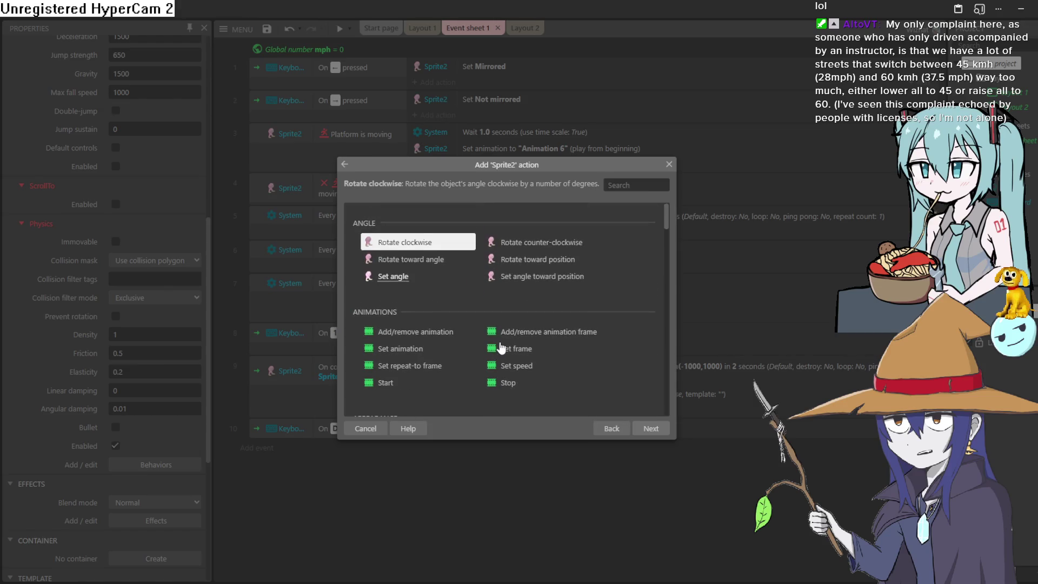
pyautogui.scroll(-3, 450, 306)
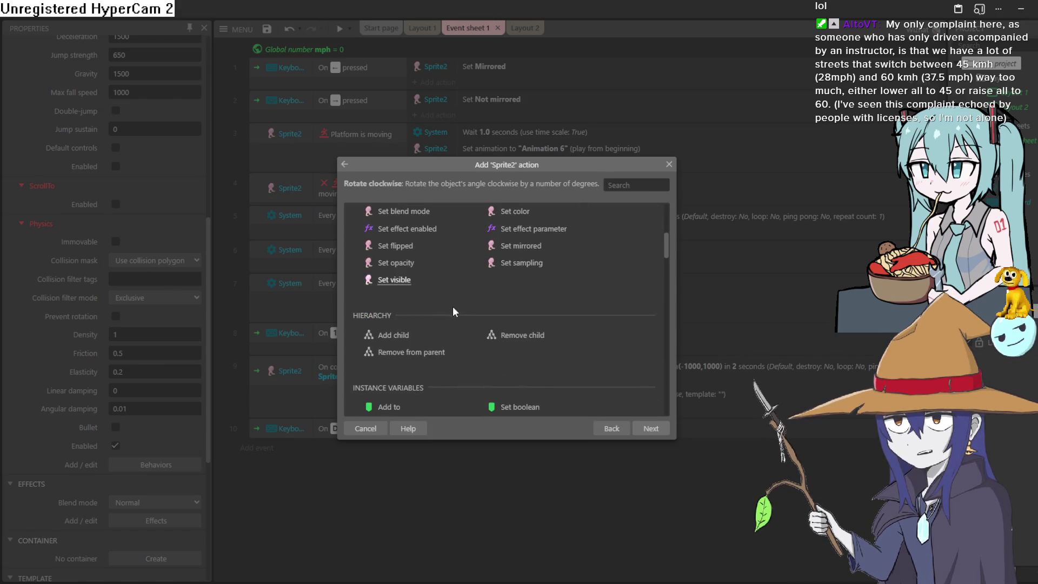
pyautogui.scroll(-8, 446, 303)
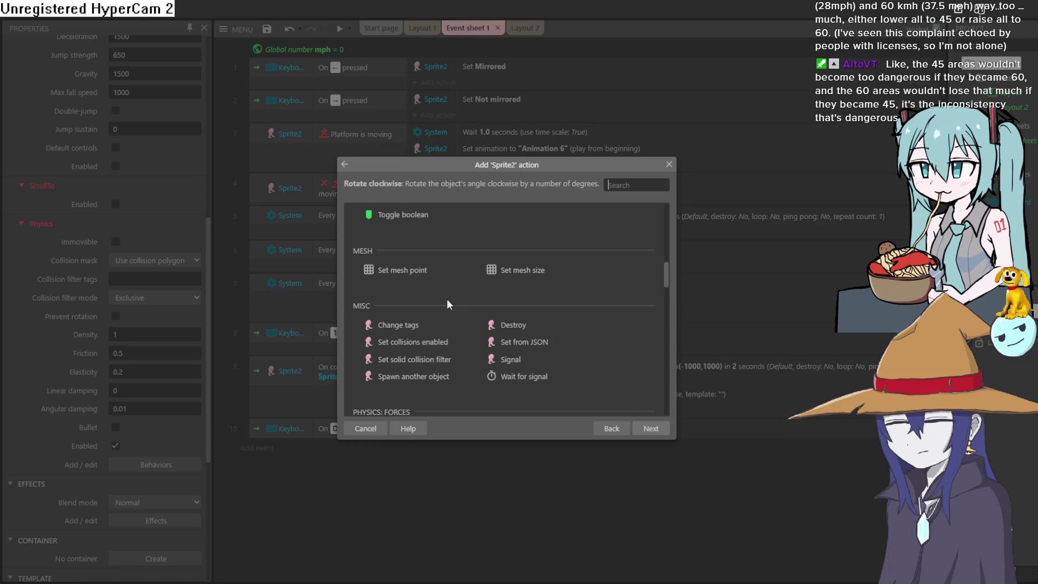
pyautogui.scroll(3, 449, 307)
pyautogui.doubleClick(424, 323)
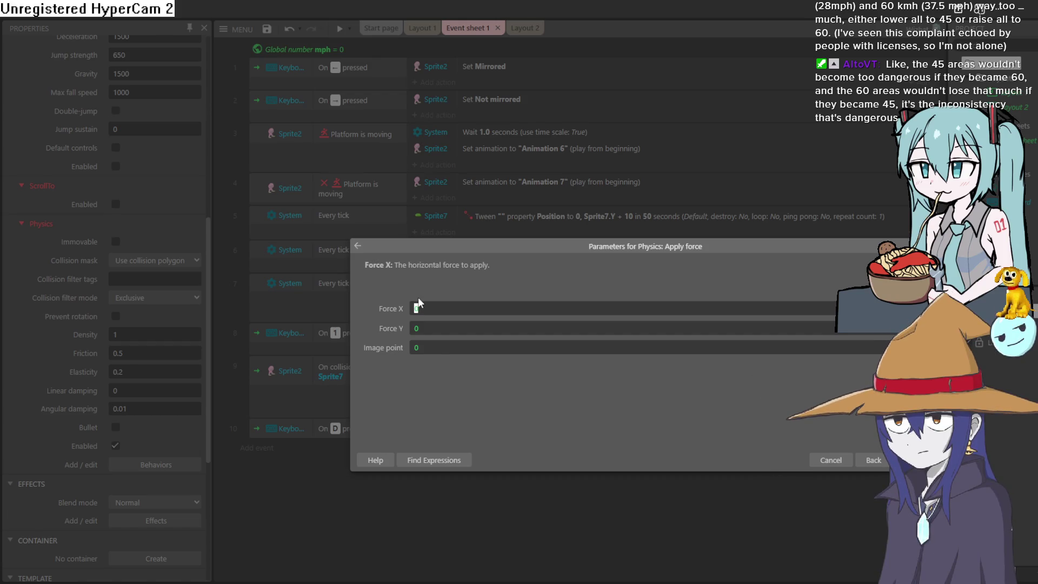
pyautogui.write('20')
pyautogui.press('Return')
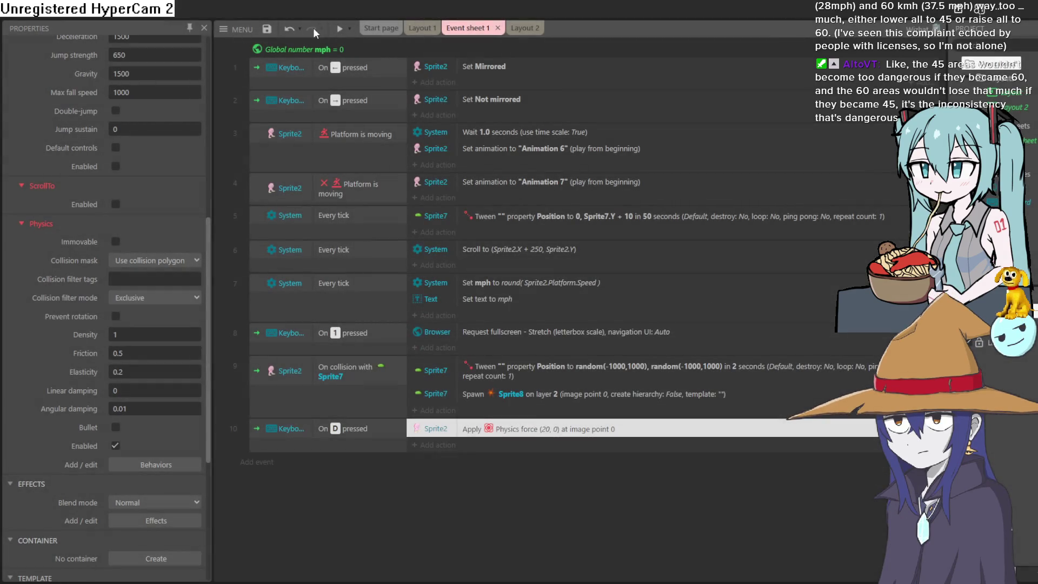
pyautogui.click(334, 34)
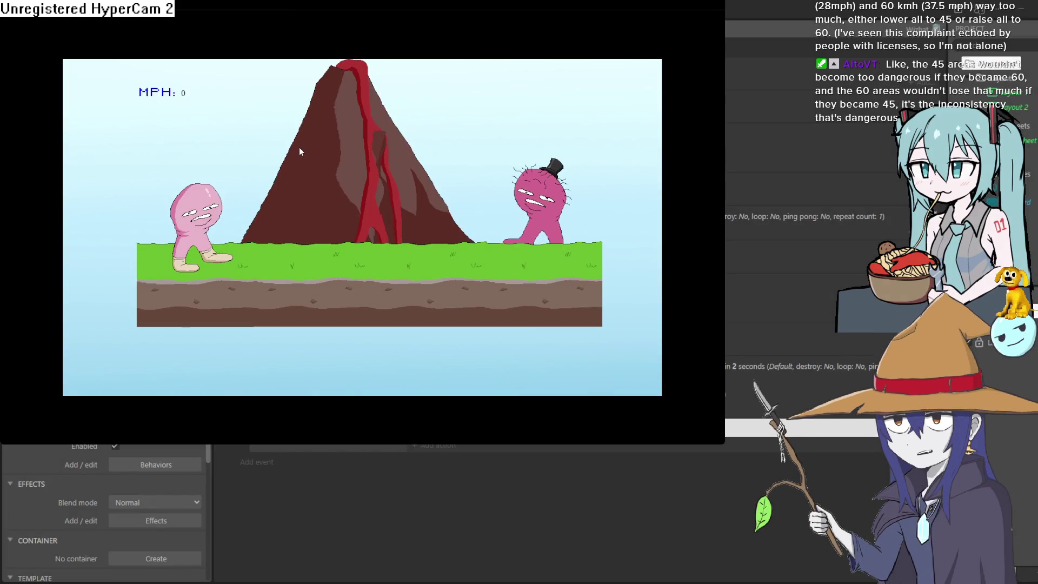
# Change the D-key Apply force on Sprite2 to 200 and test it in a preview
pyautogui.hotkey('alt', 'F4')
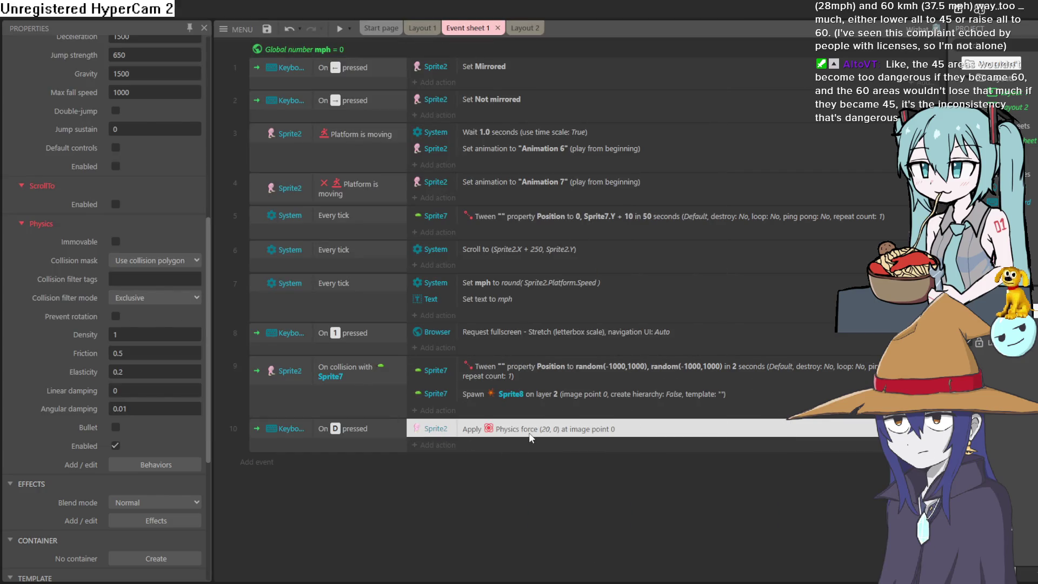
pyautogui.doubleClick(529, 432)
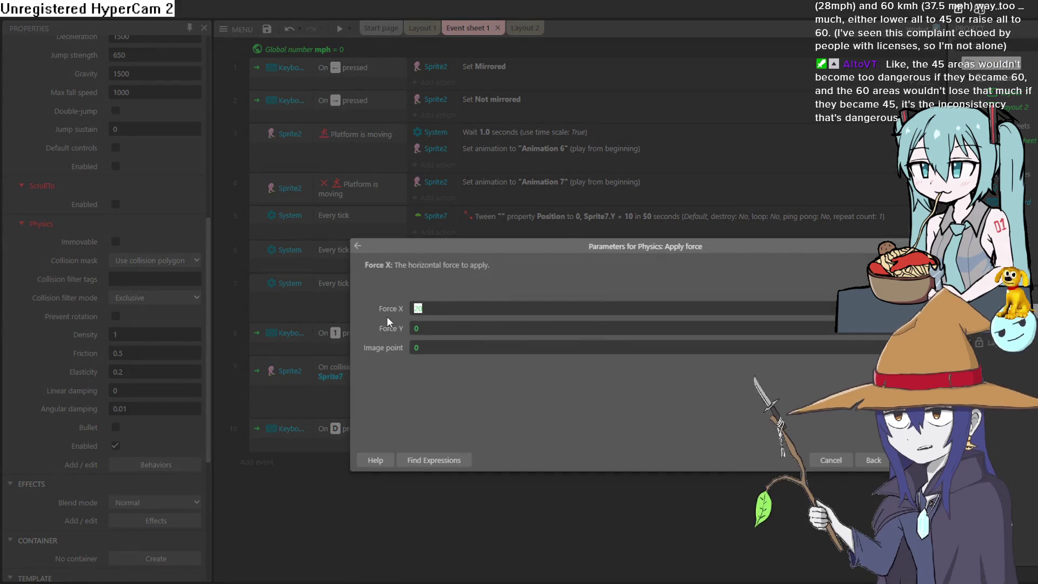
pyautogui.write('200')
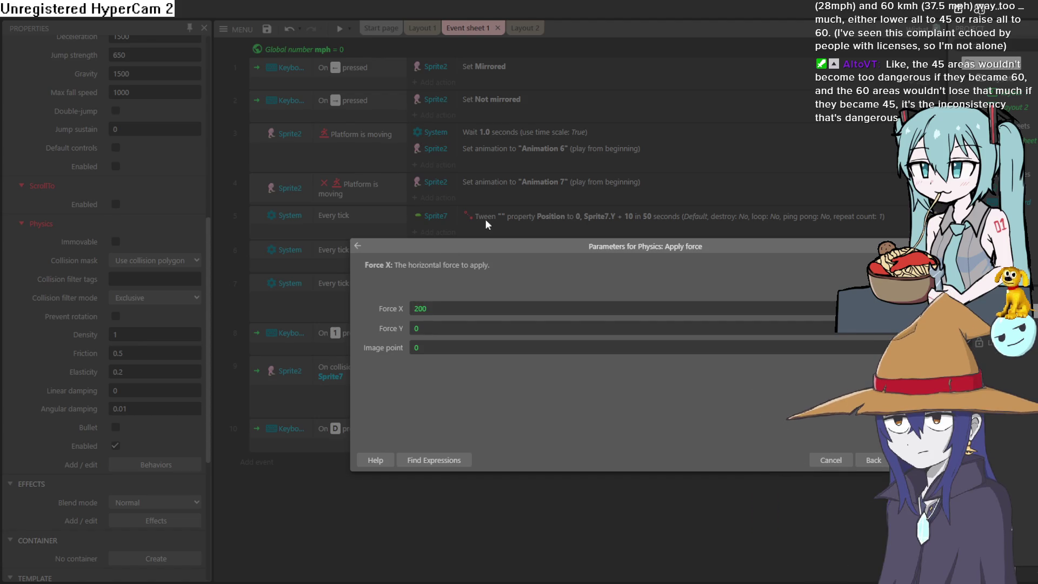
pyautogui.press('Return')
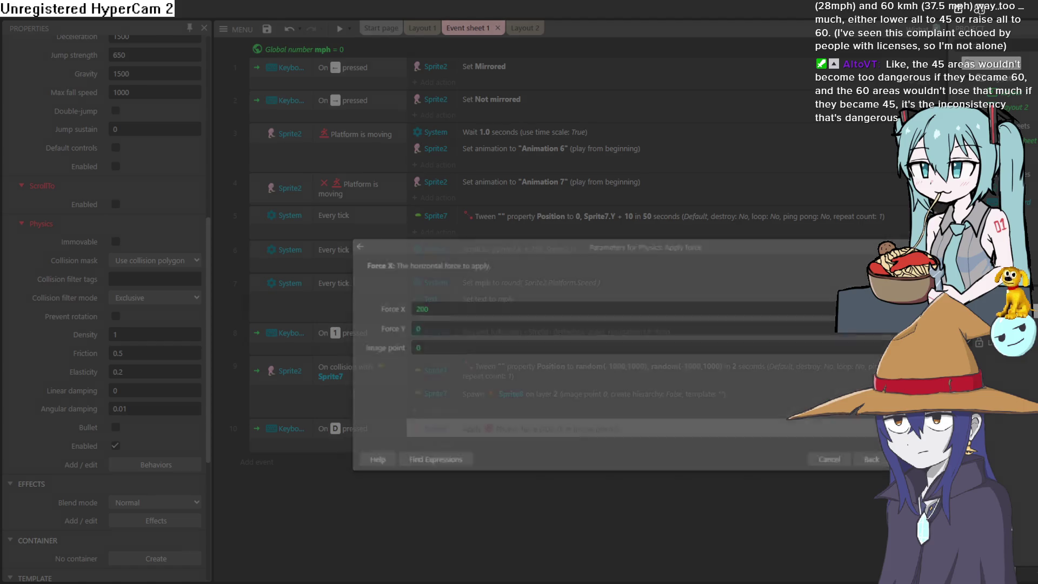
pyautogui.click(341, 28)
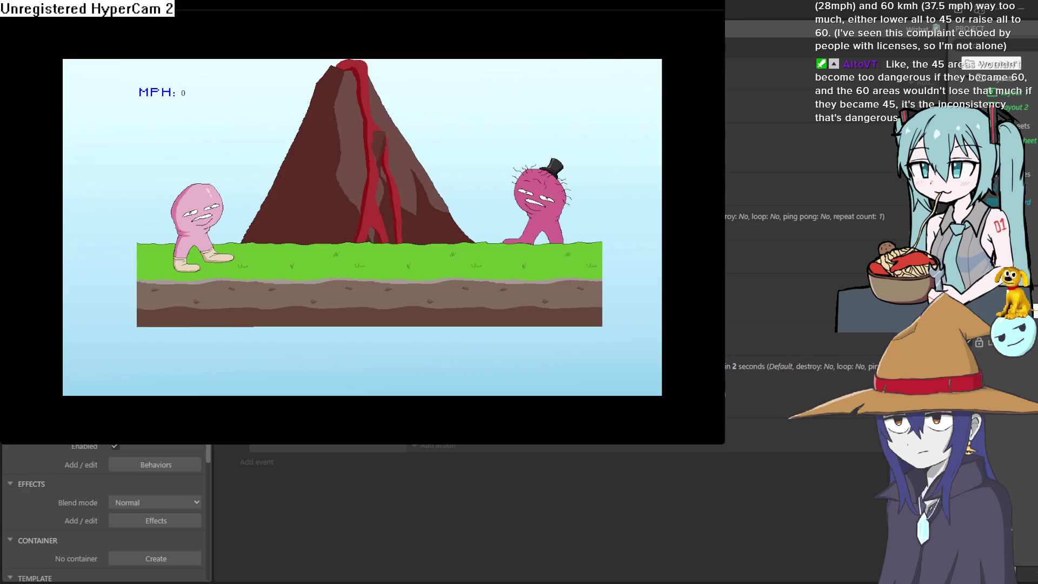
pyautogui.hotkey('alt', 'F4')
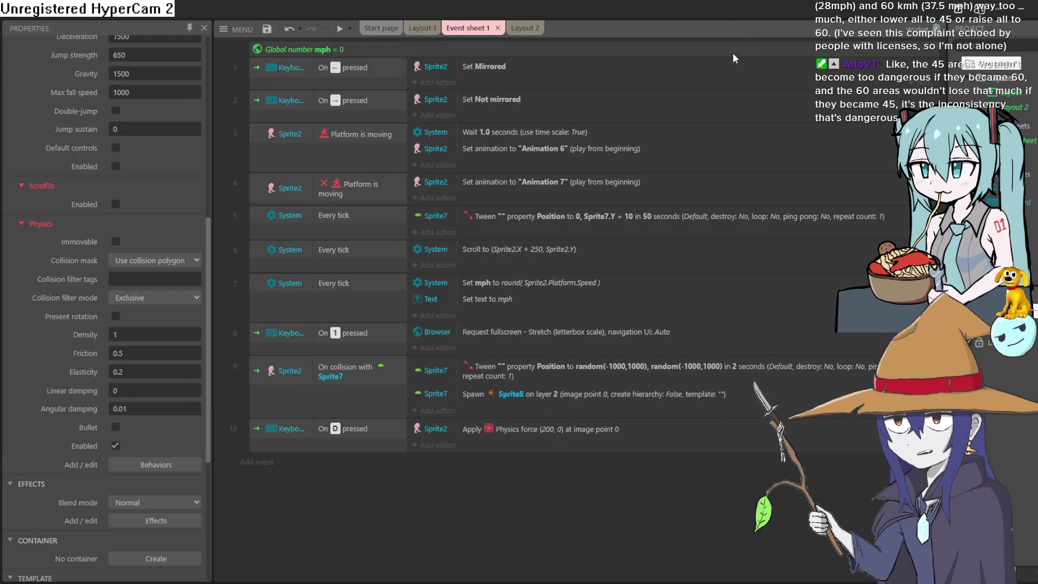
pyautogui.click(422, 29)
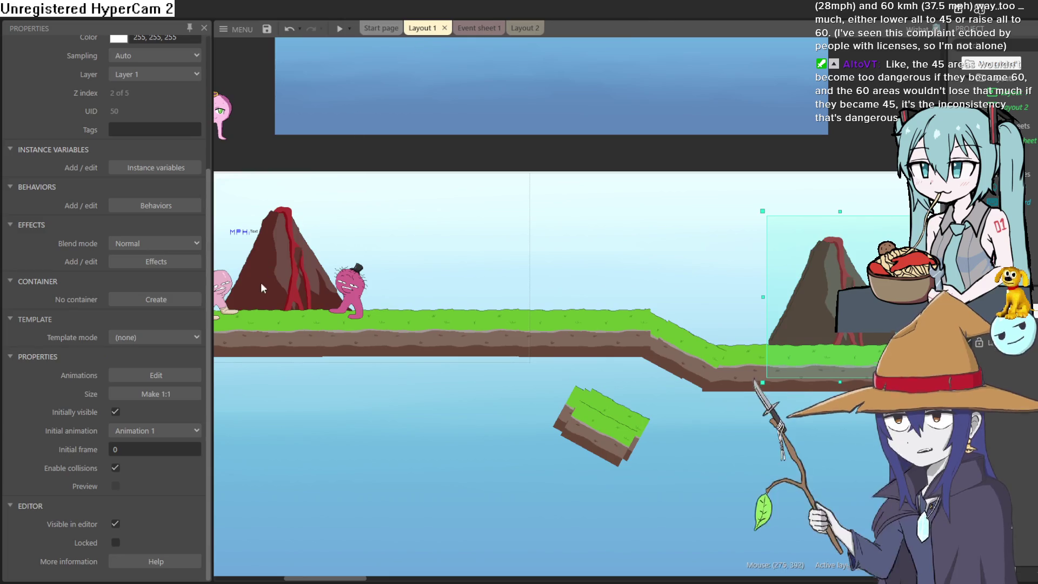
# Untick the pink character's Platform behaviour Enabled in Layout 1 and test-run the game
pyautogui.click(231, 289)
pyautogui.scroll(-3, 122, 370)
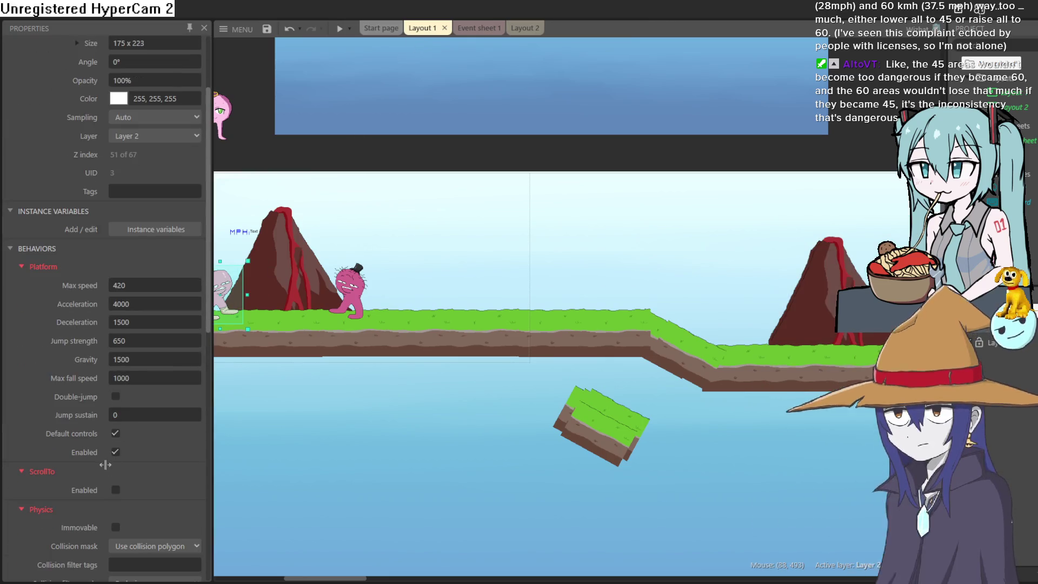
pyautogui.click(115, 452)
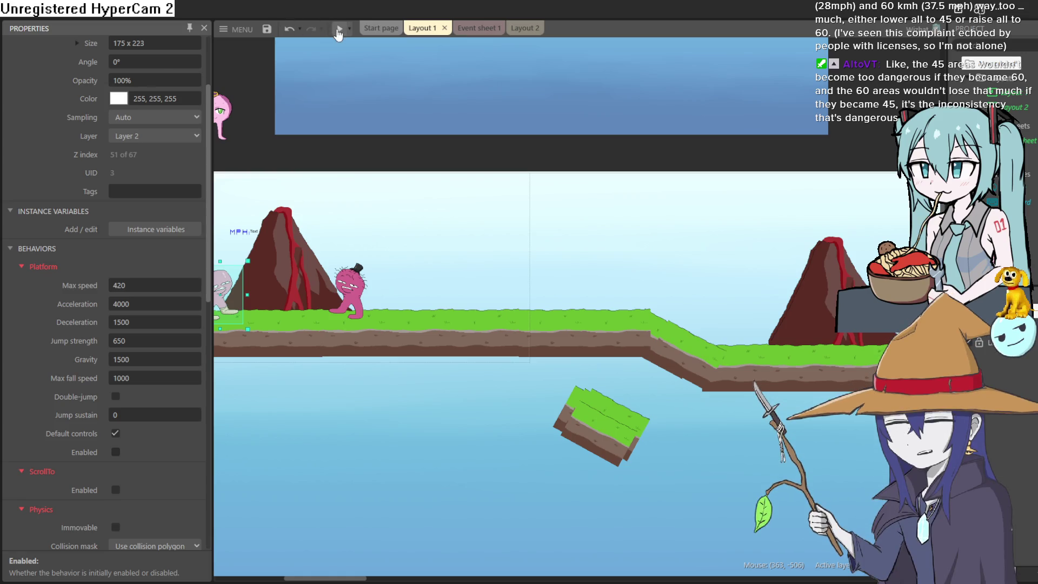
pyautogui.click(339, 28)
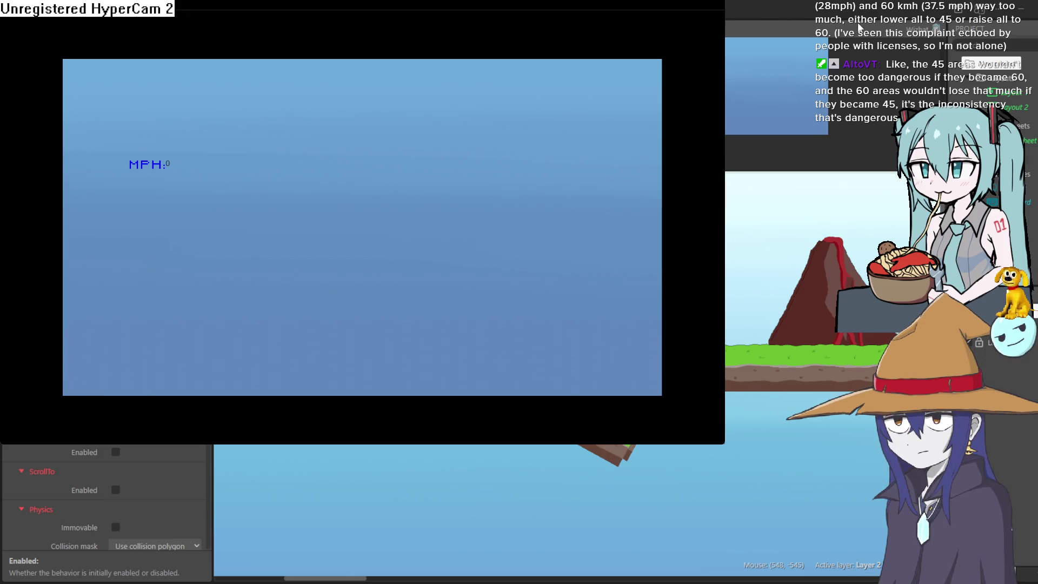
pyautogui.hotkey('alt', 'F4')
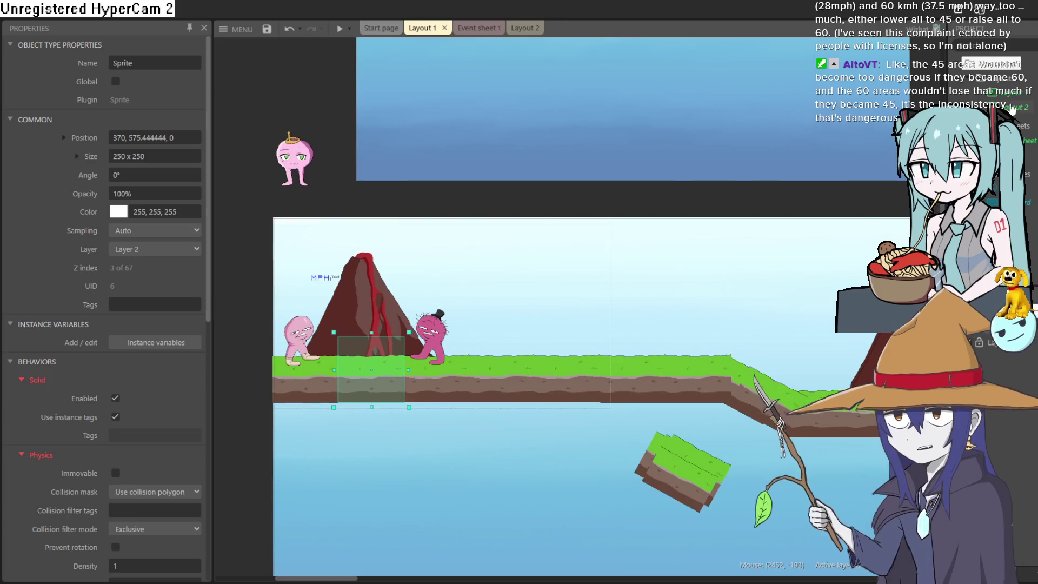
# Preview the game from Layout 2, then return to Event sheet 1
pyautogui.click(517, 271)
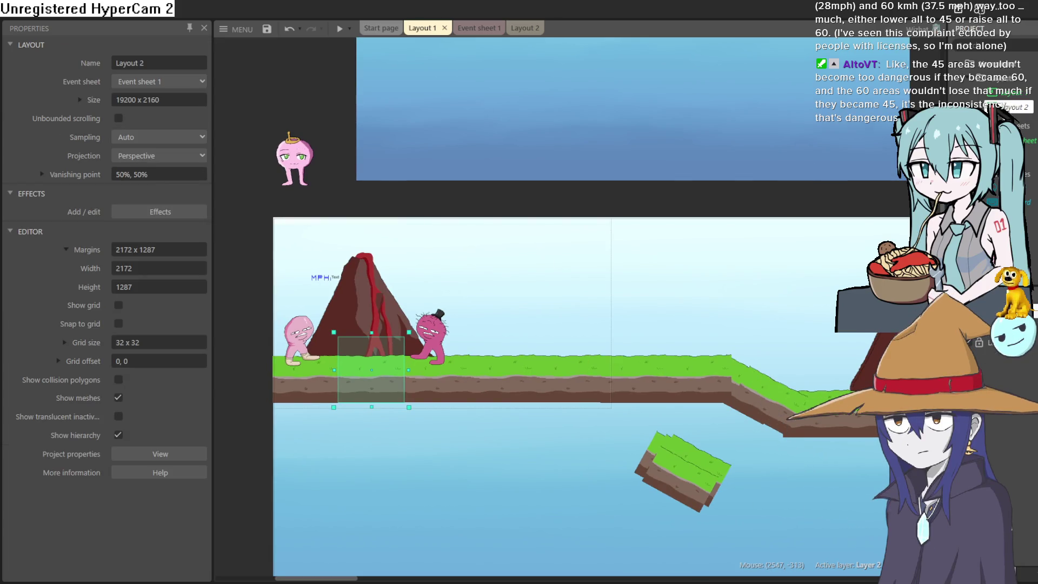
pyautogui.click(519, 30)
pyautogui.click(342, 32)
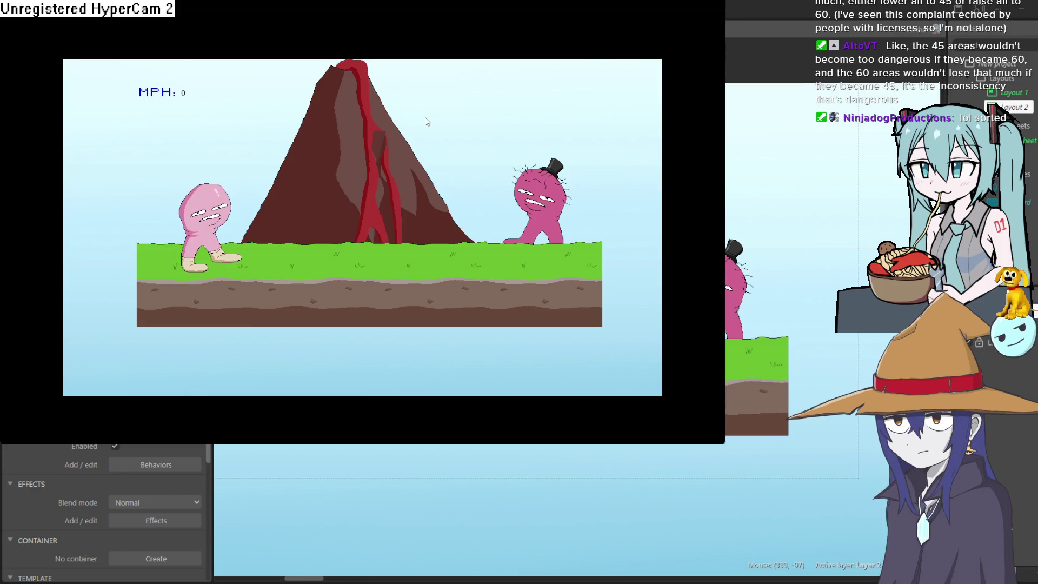
pyautogui.click(860, 25)
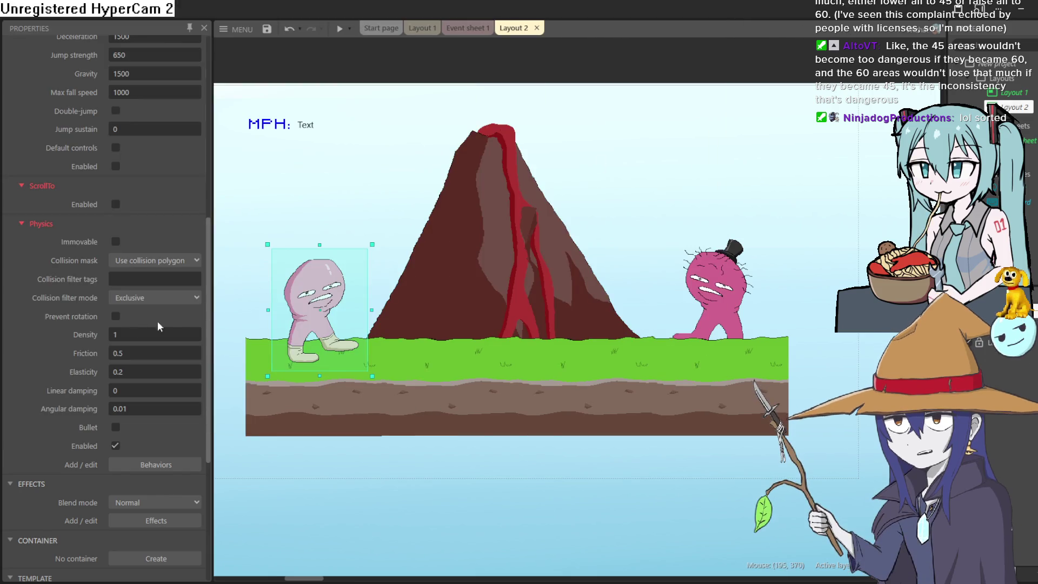
pyautogui.click(466, 28)
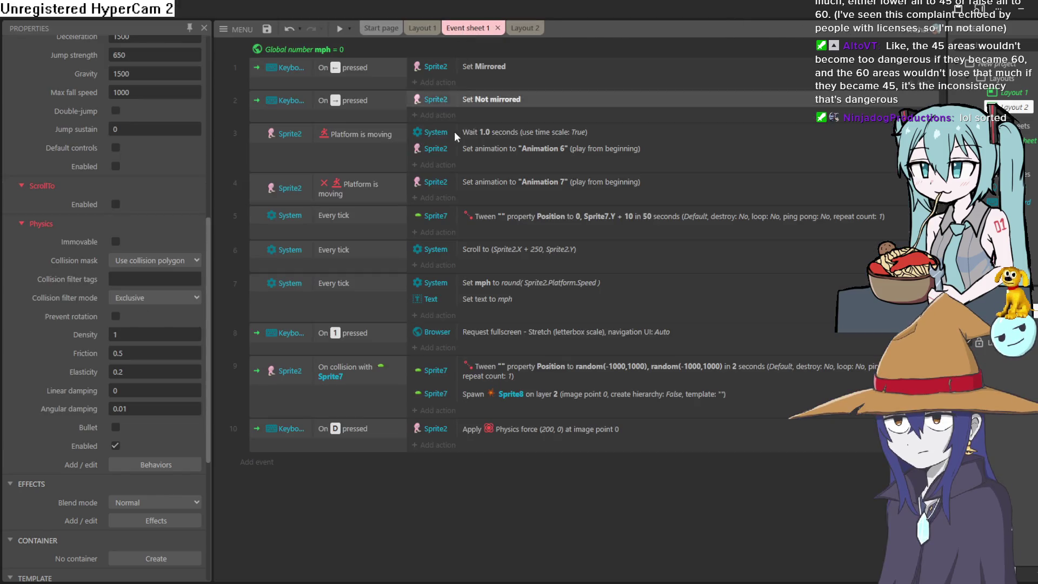
# Raise Sprite2's D-key Force X to 500 and test it in a preview
pyautogui.doubleClick(520, 432)
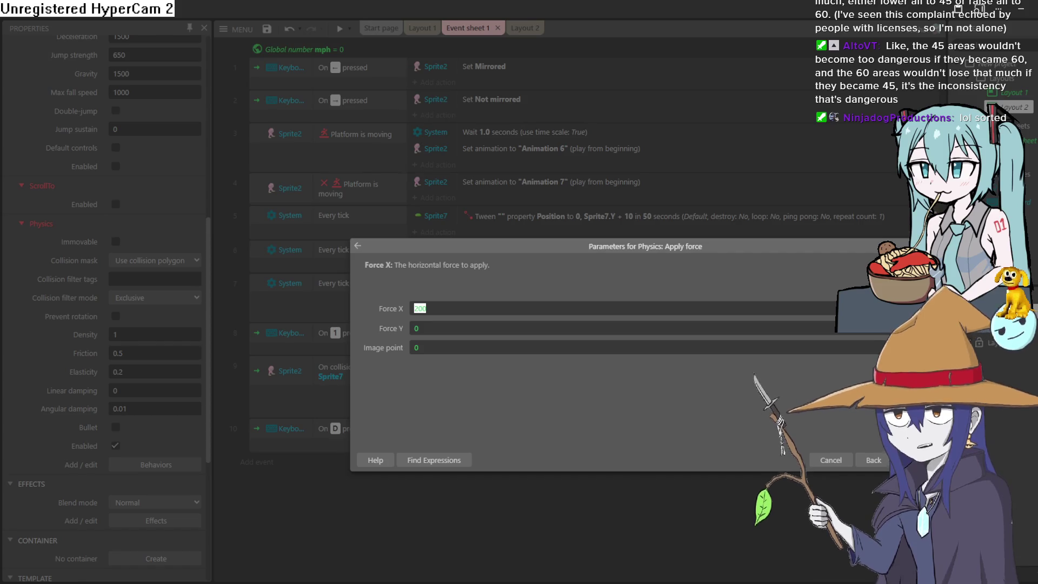
pyautogui.write('500')
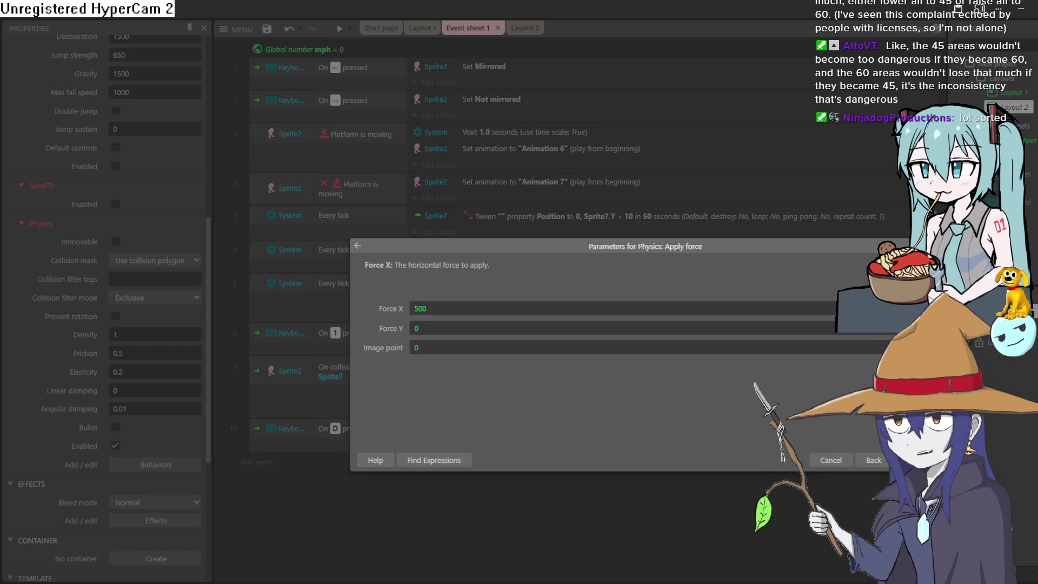
pyautogui.press('Return')
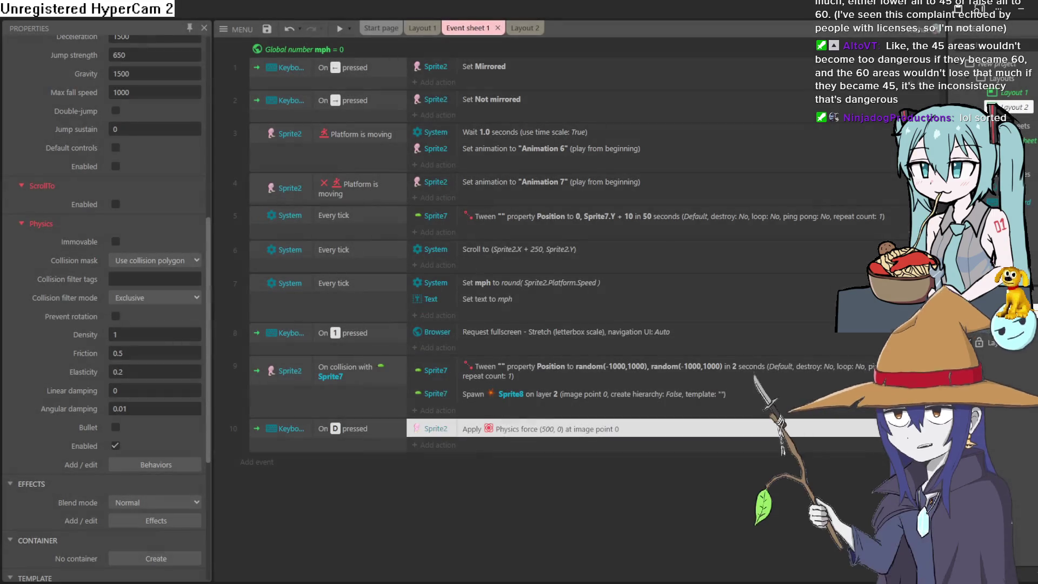
pyautogui.click(338, 30)
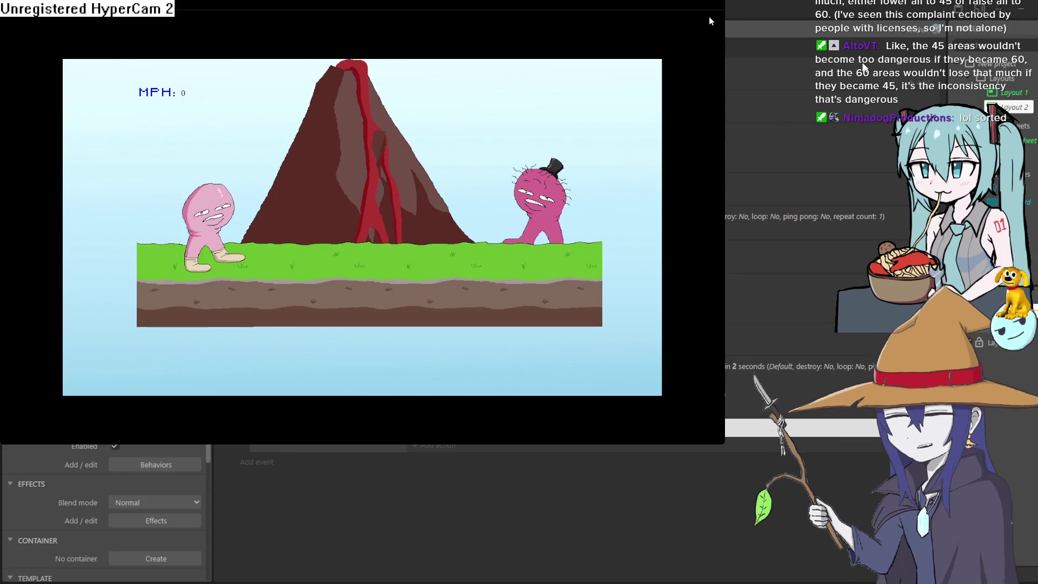
pyautogui.click(717, 2)
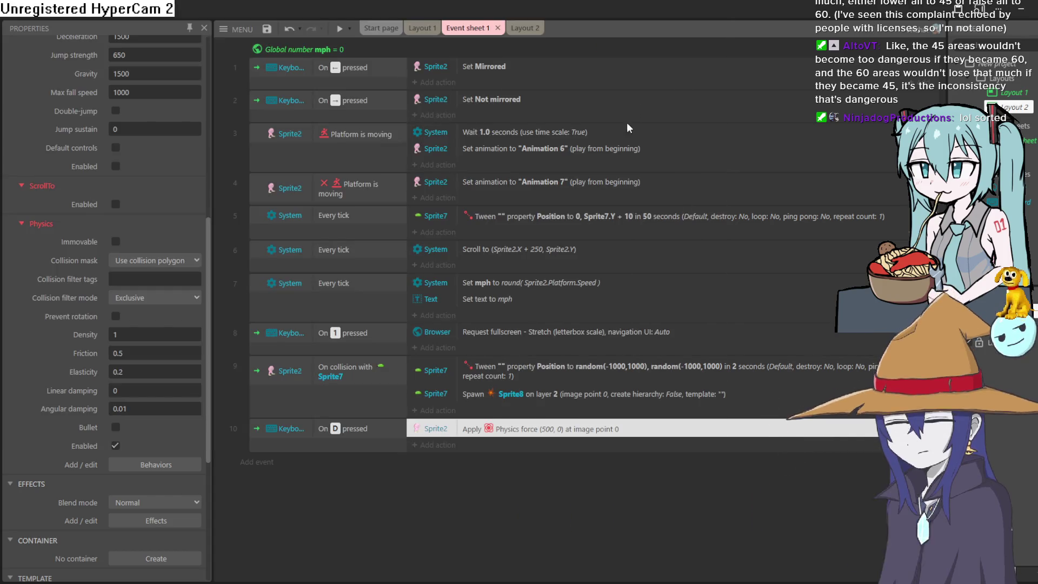
pyautogui.doubleClick(579, 430)
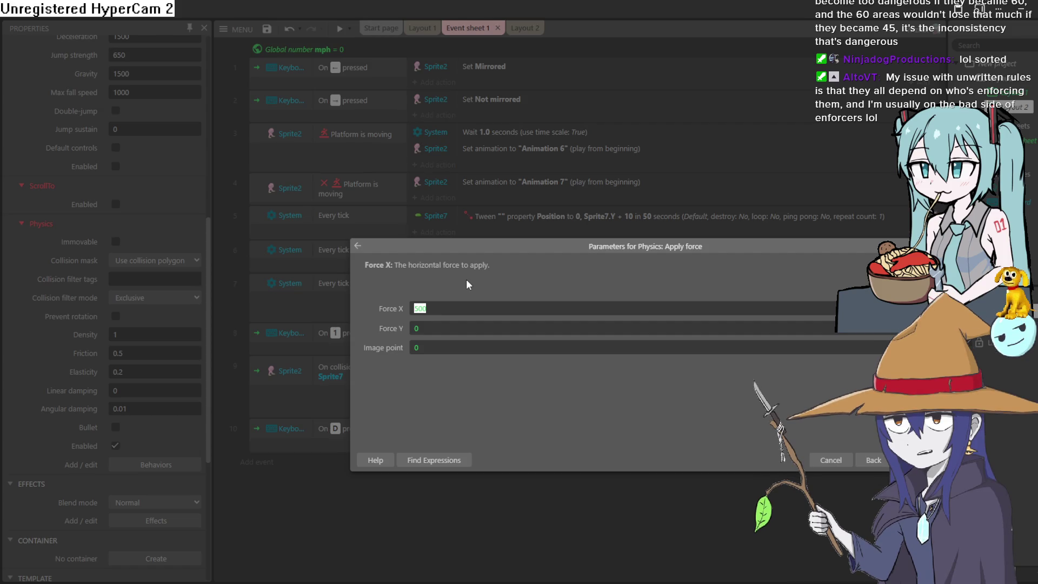
# Set the D-key Force X to 1000, preview the push, then show Layout 2
pyautogui.write('1000')
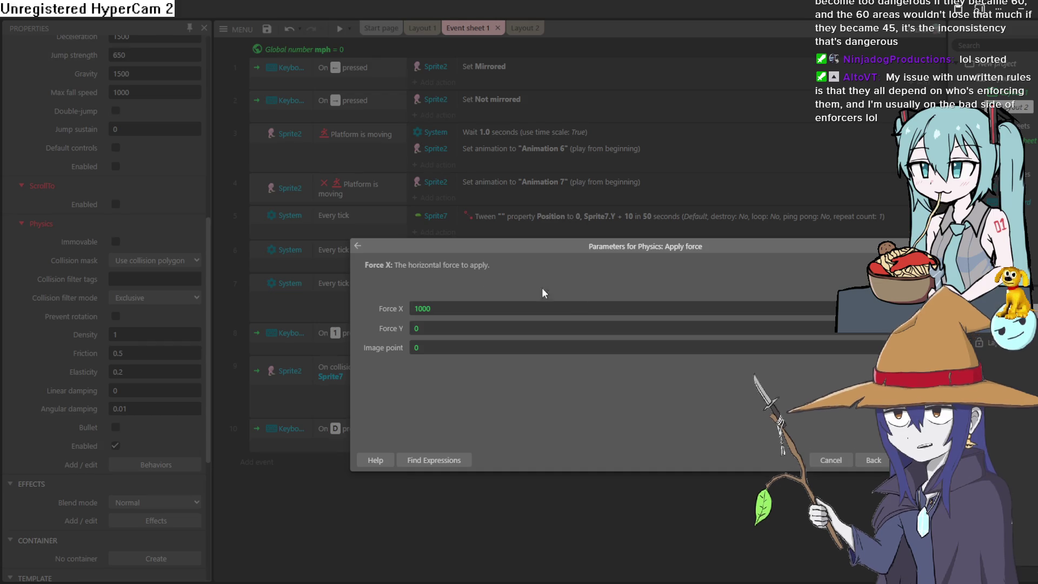
pyautogui.press('Return')
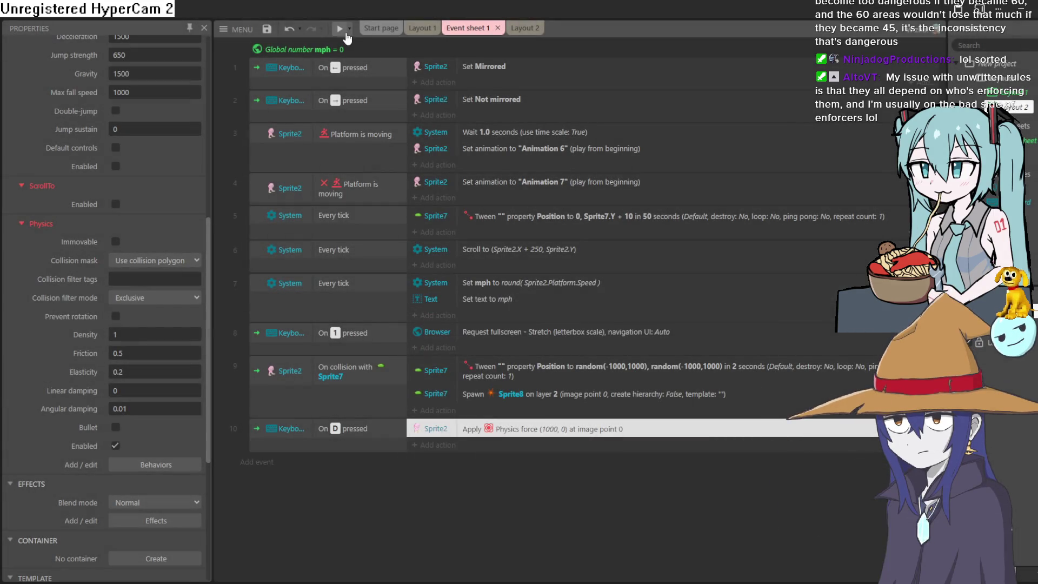
pyautogui.click(343, 28)
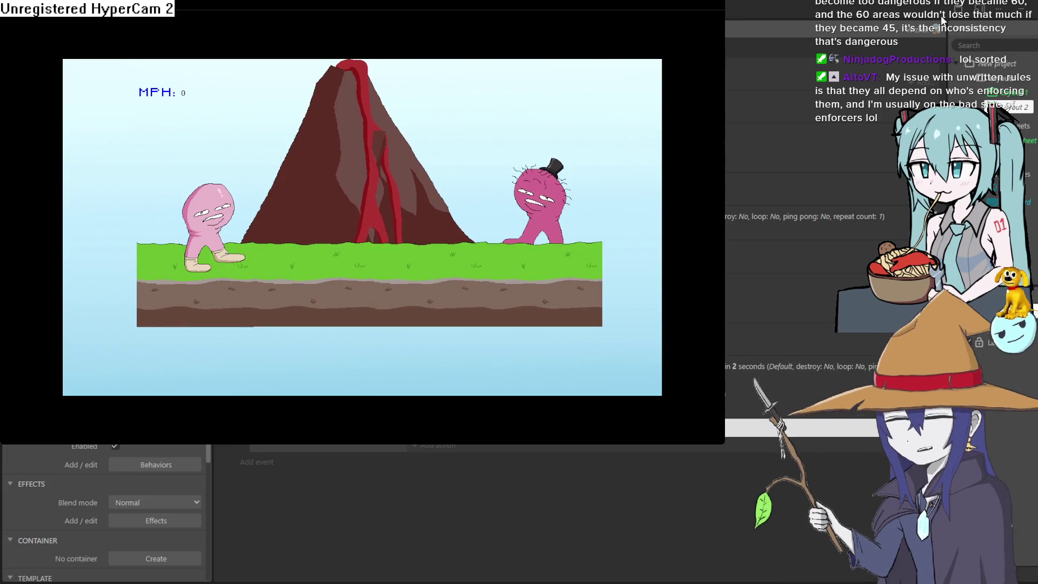
pyautogui.click(941, 20)
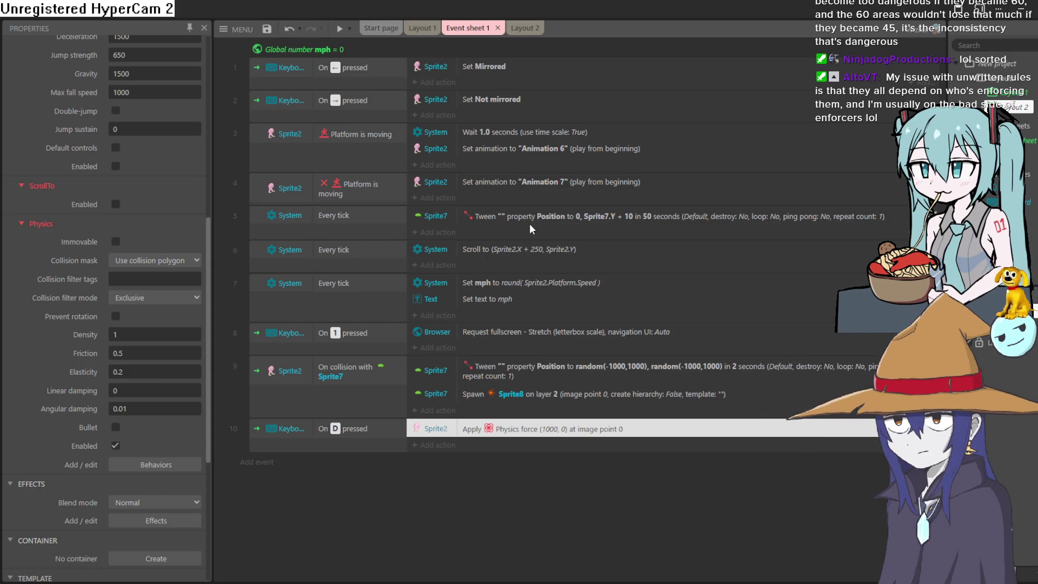
pyautogui.click(522, 30)
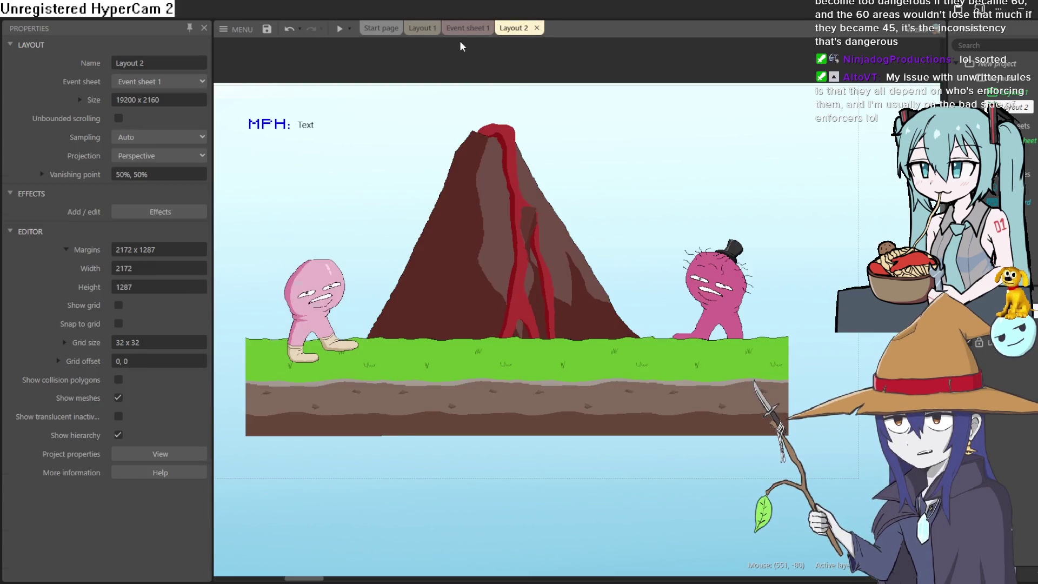
# Change the D-key Apply force on Sprite2 to (4000, 0) and test it in a preview
pyautogui.click(465, 28)
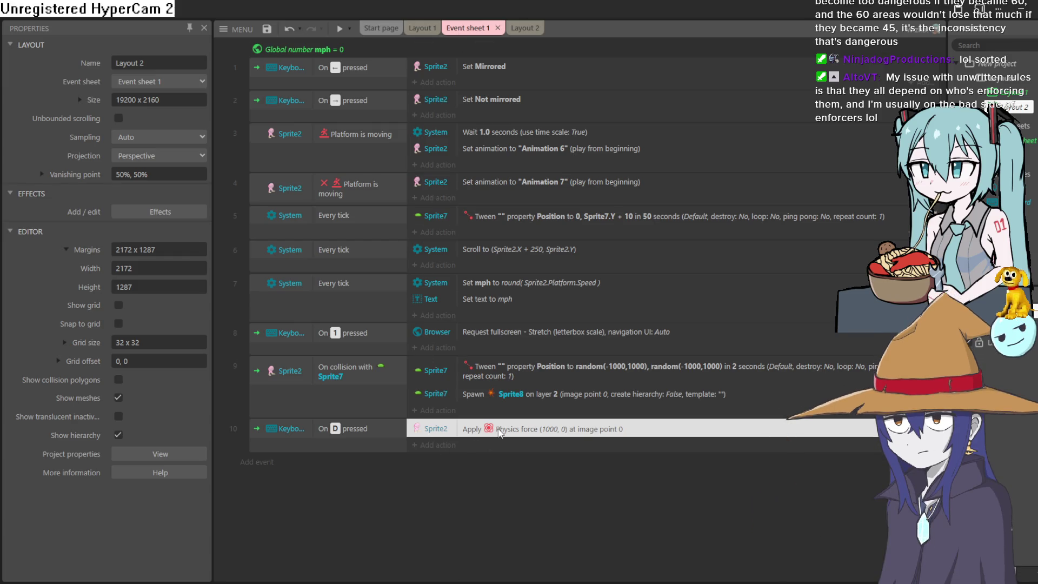
pyautogui.doubleClick(497, 429)
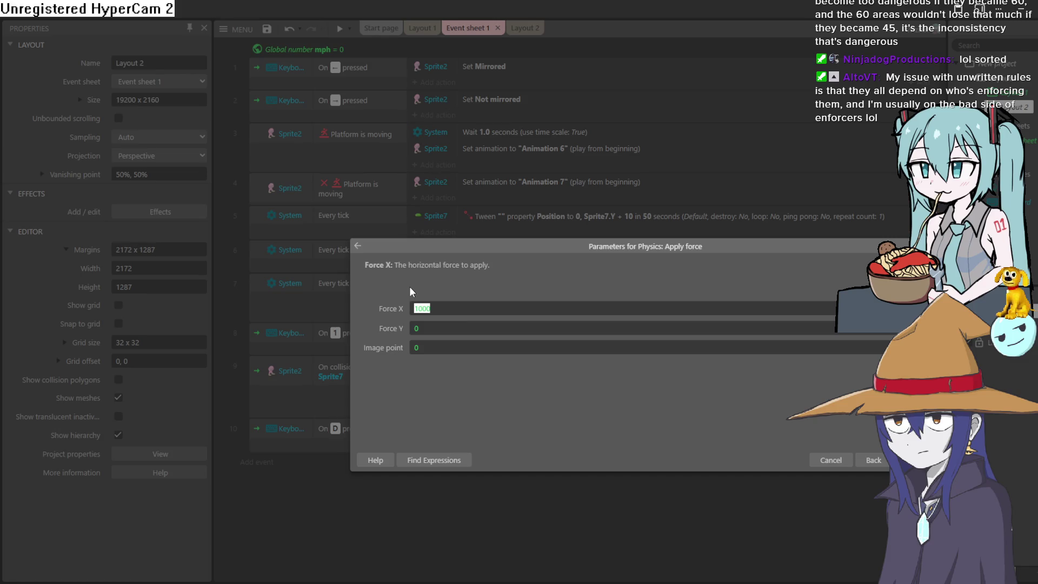
pyautogui.write('4000')
pyautogui.press('Return')
pyautogui.click(338, 28)
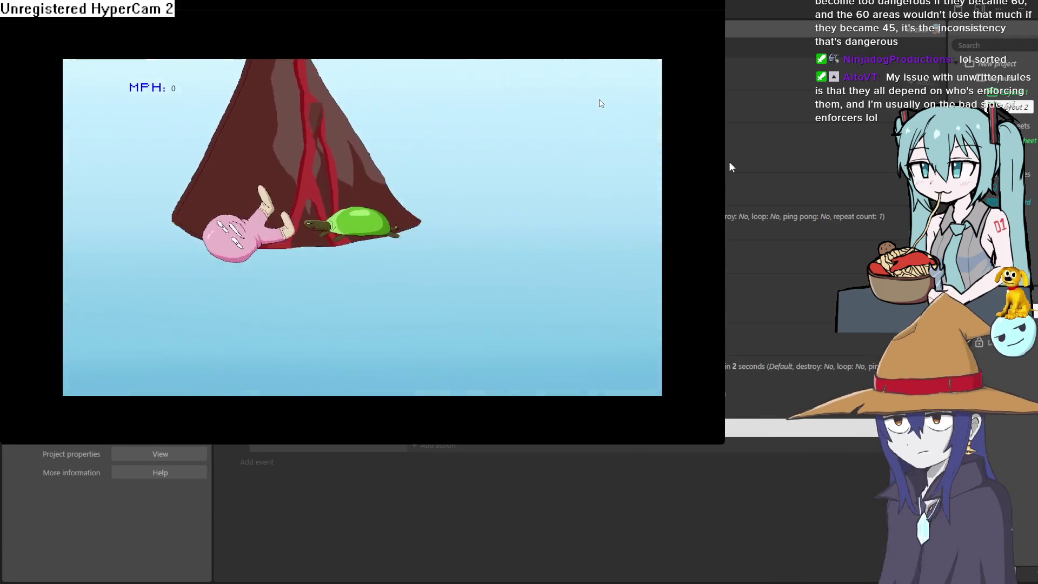
pyautogui.click(714, 7)
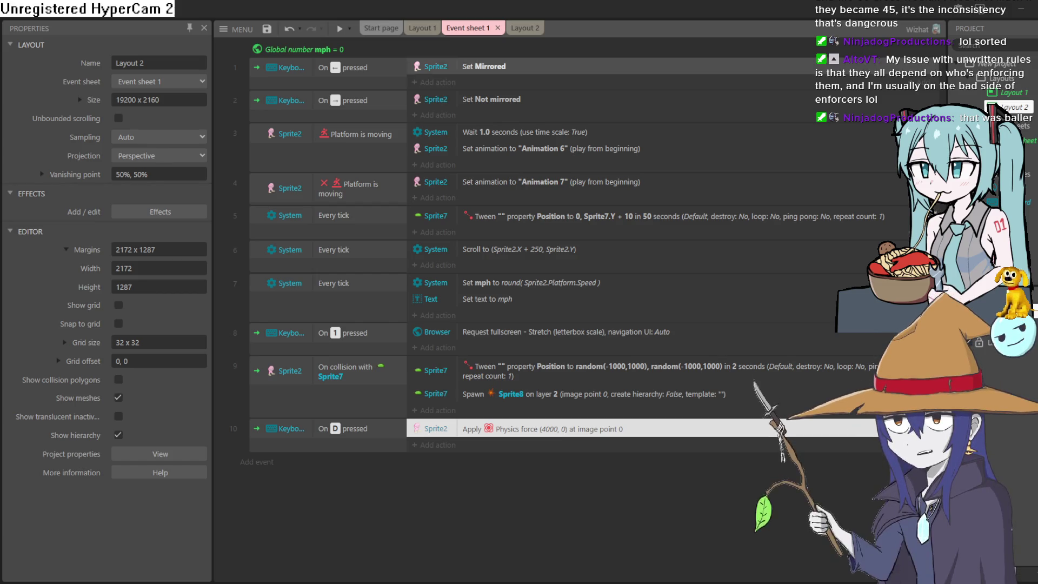
# Show Layout 2 in the Construct 3 editor
pyautogui.click(514, 30)
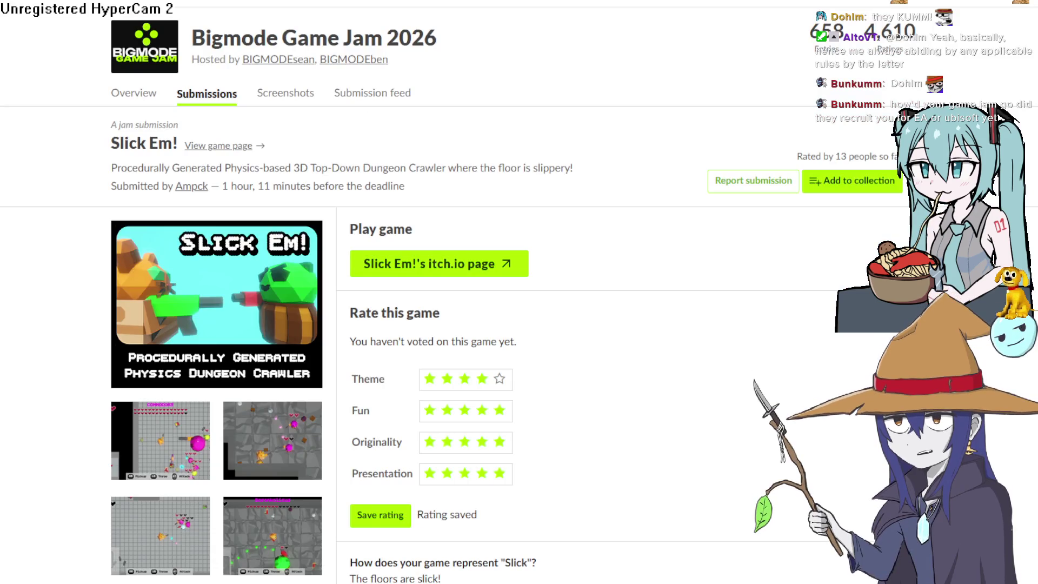
# Scroll the Bigmode Game Jam entry page to the embedded game player
pyautogui.scroll(4, 575, 209)
pyautogui.scroll(-5, 575, 209)
pyautogui.scroll(5, 575, 209)
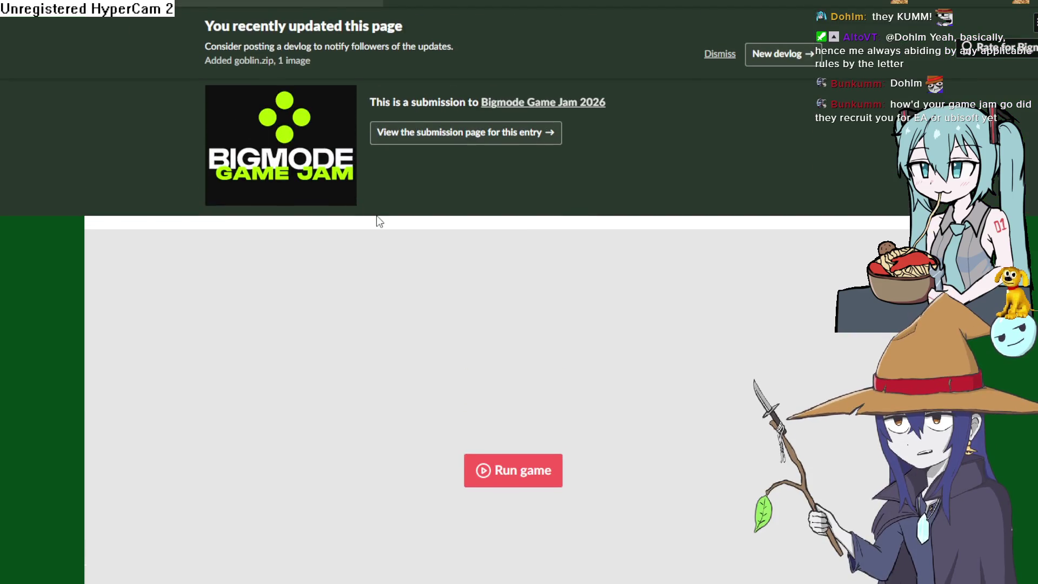
pyautogui.scroll(-2, 379, 218)
pyautogui.scroll(-2, 519, 241)
pyautogui.scroll(2, 541, 324)
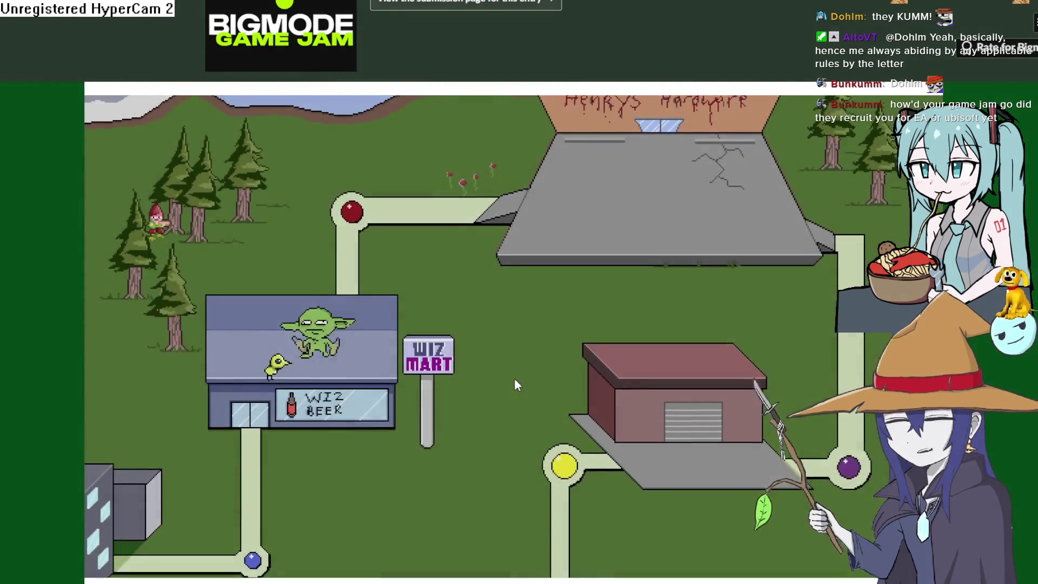
# Walk the goblin across the town map to Wiz Mart and enter the store
pyautogui.press('Right')
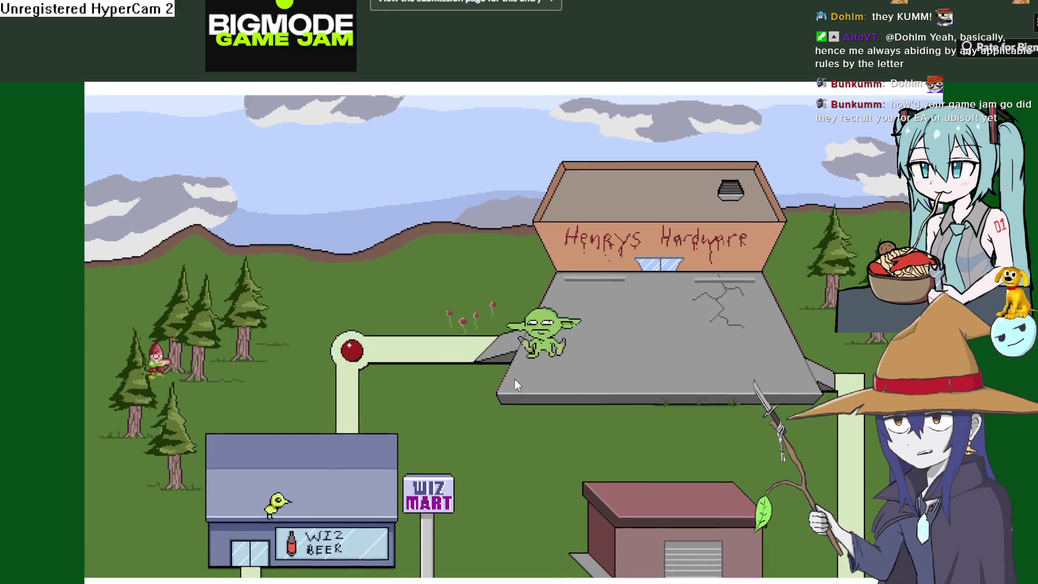
pyautogui.press('Left')
pyautogui.press('Down')
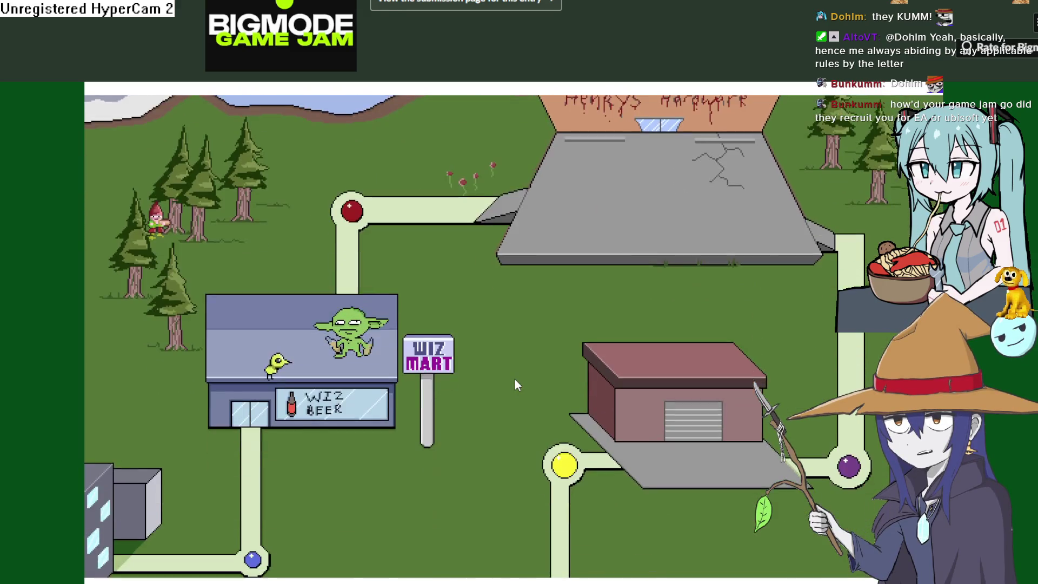
pyautogui.press('e')
# Walk the goblin around the store floor, crouching with space to leave a puddle
pyautogui.press('Right')
pyautogui.press('Up')
pyautogui.press('Left')
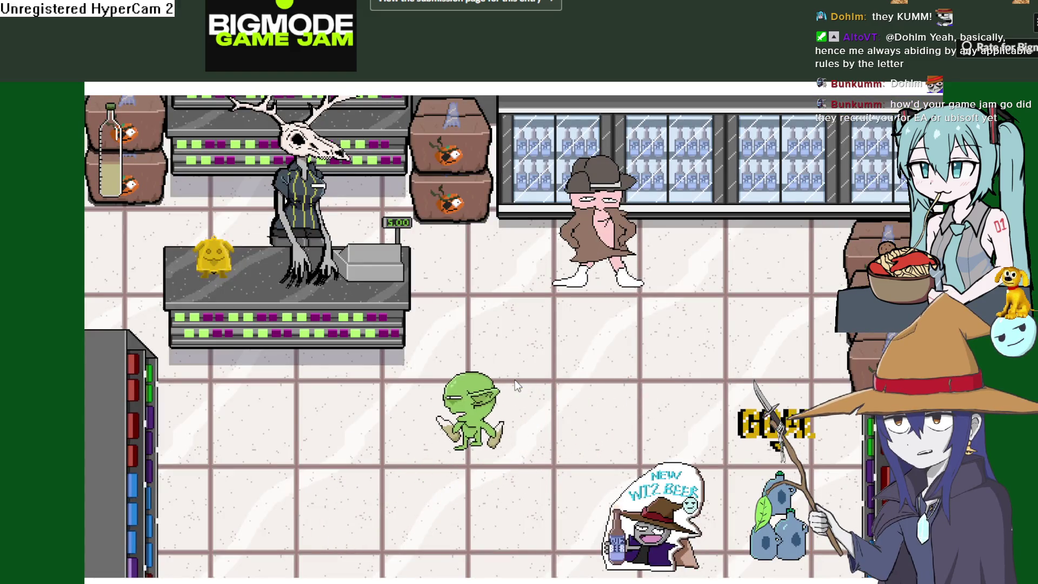
pyautogui.press('Up')
pyautogui.press('Right')
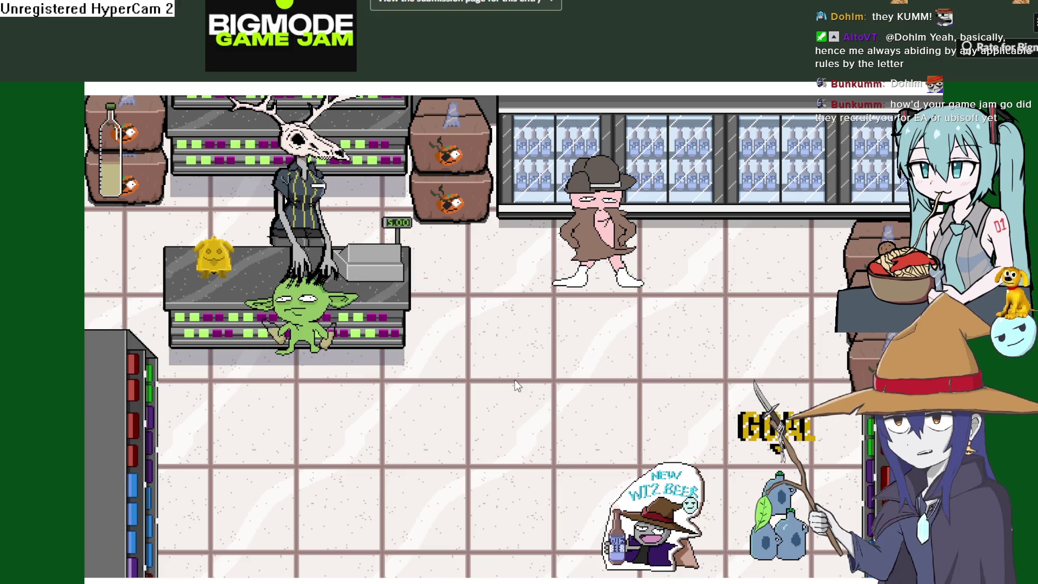
pyautogui.press('Right')
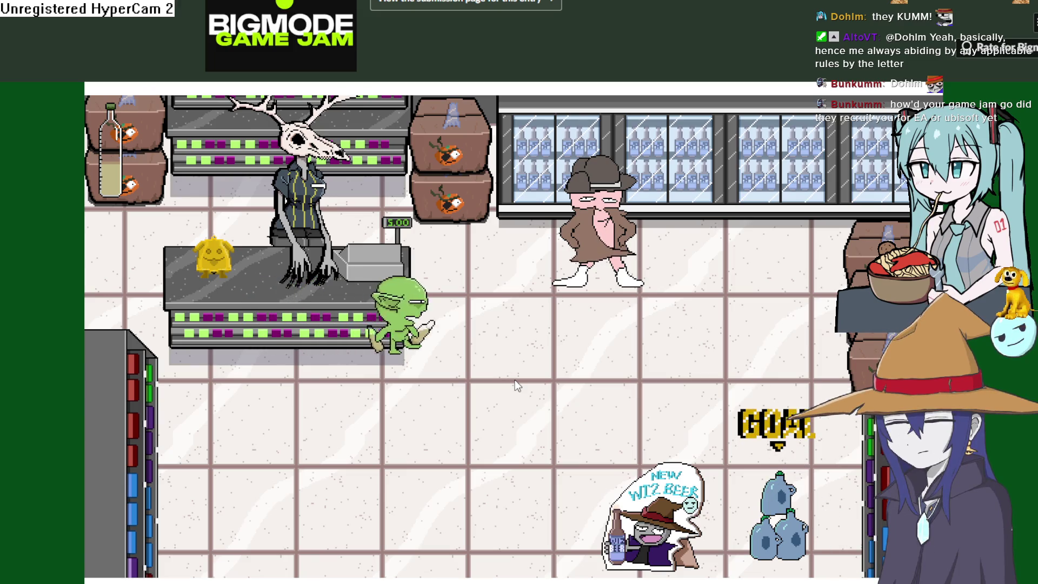
pyautogui.press('Down')
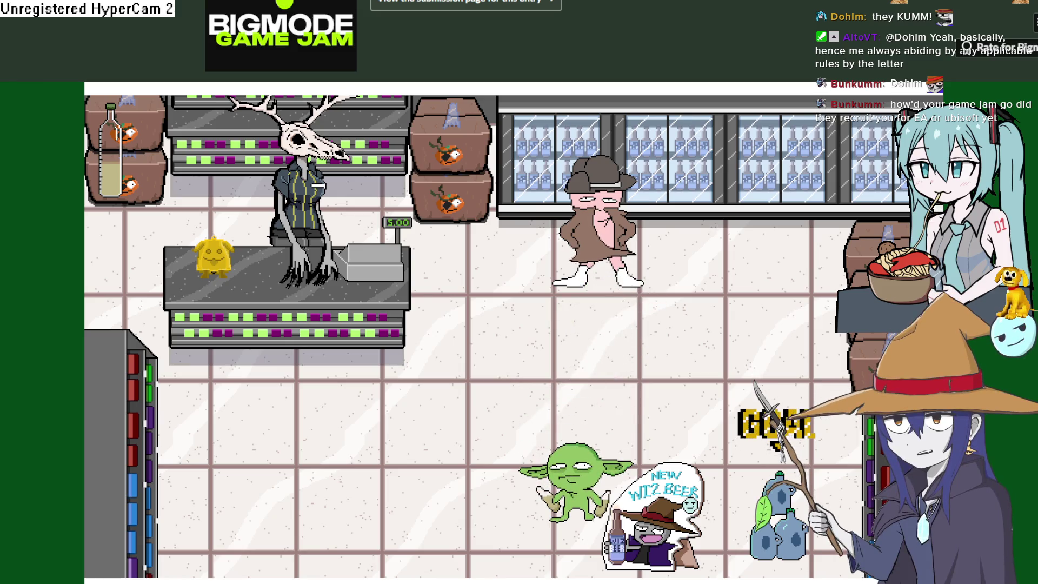
pyautogui.press('Up')
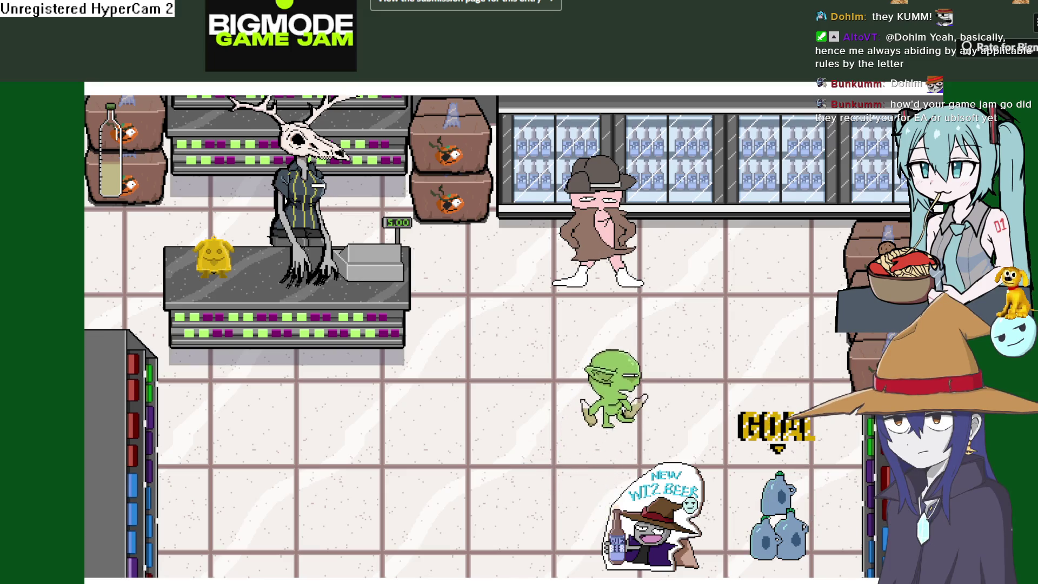
pyautogui.press('Left')
pyautogui.press('Down')
pyautogui.press('space')
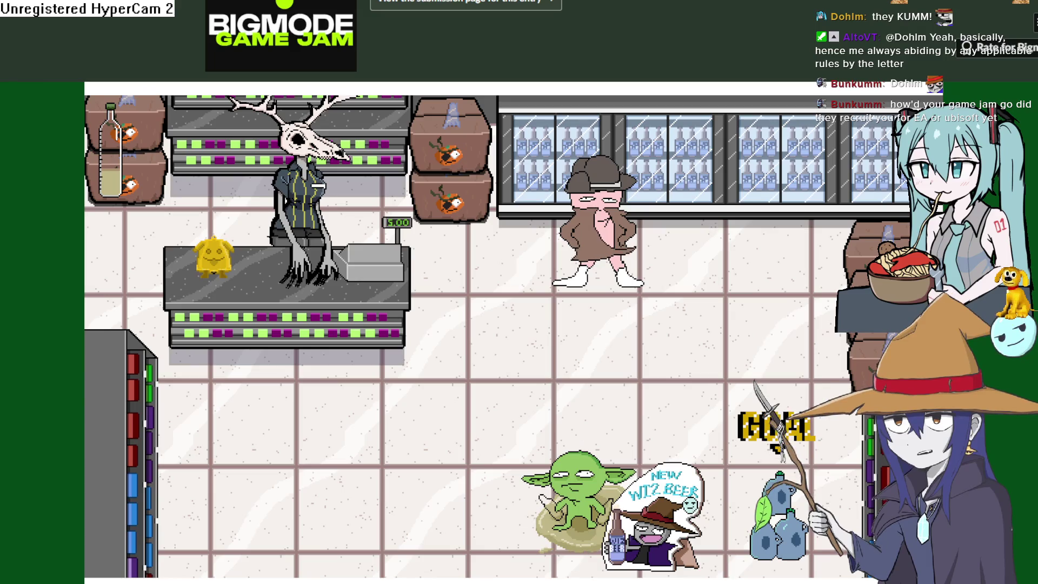
pyautogui.press('Up')
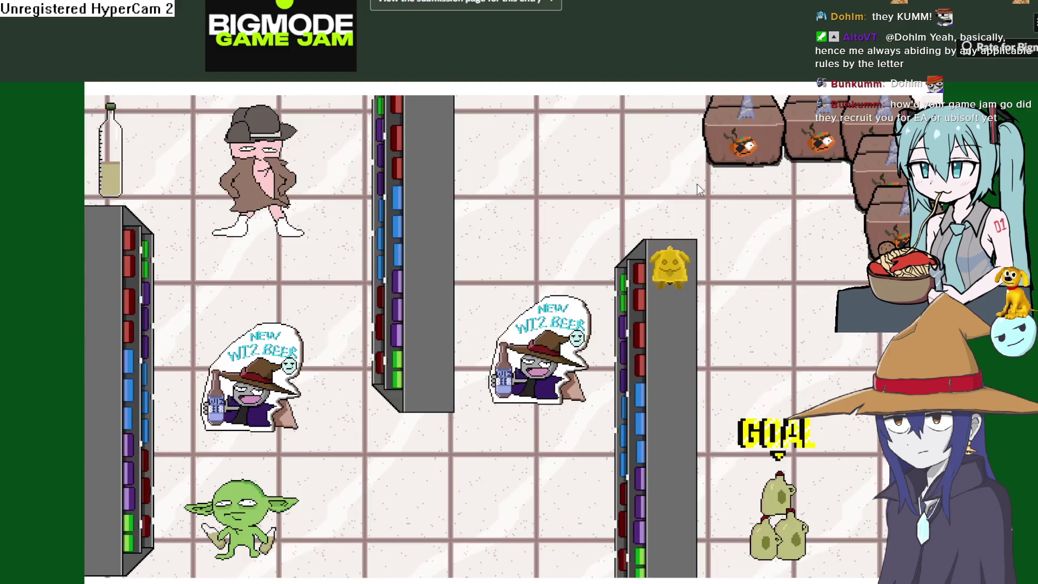
# Walk the goblin past the WIZ BEER sign, up and down the middle aisle, then to the left shelf
pyautogui.press('Right')
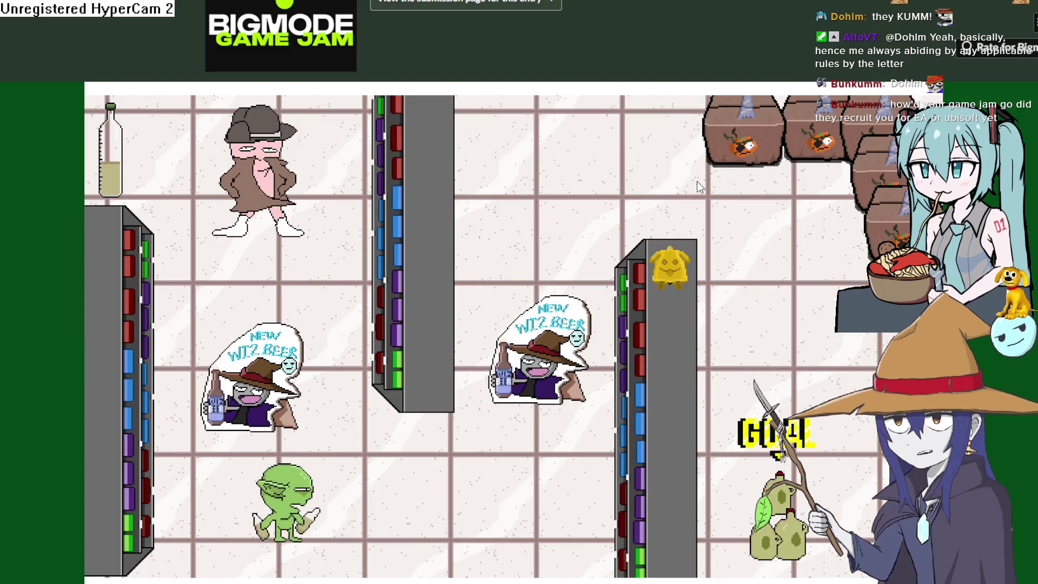
pyautogui.press('Right')
pyautogui.press('Up')
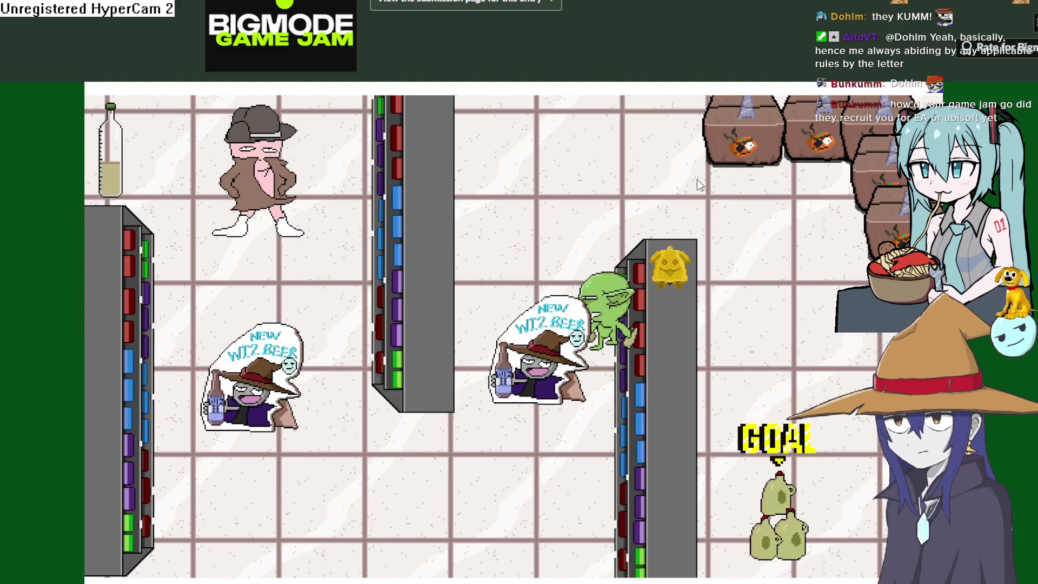
pyautogui.press('Left')
pyautogui.press('Right')
pyautogui.press('Up')
pyautogui.press('Left')
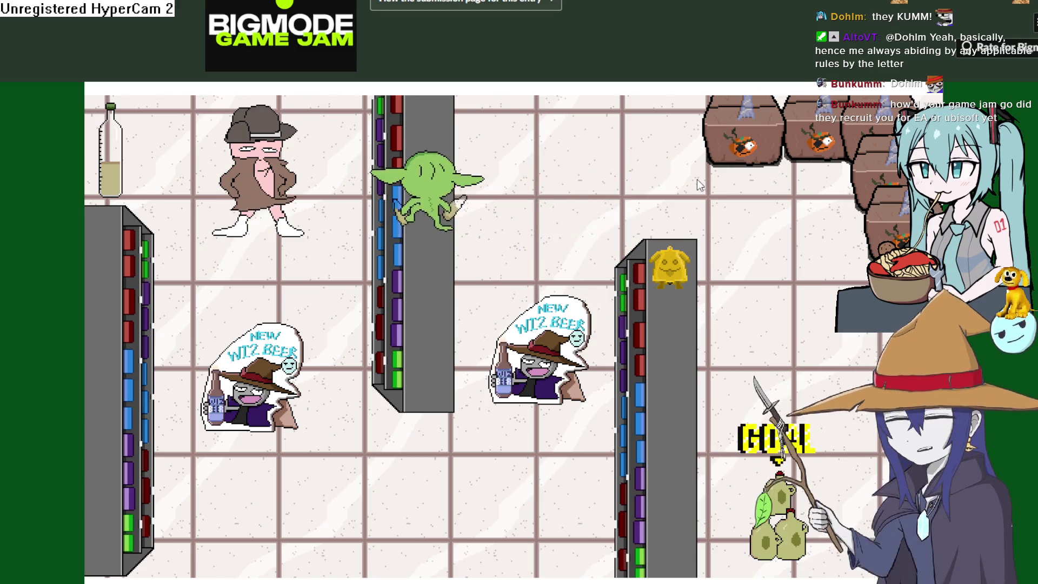
pyautogui.press('Down')
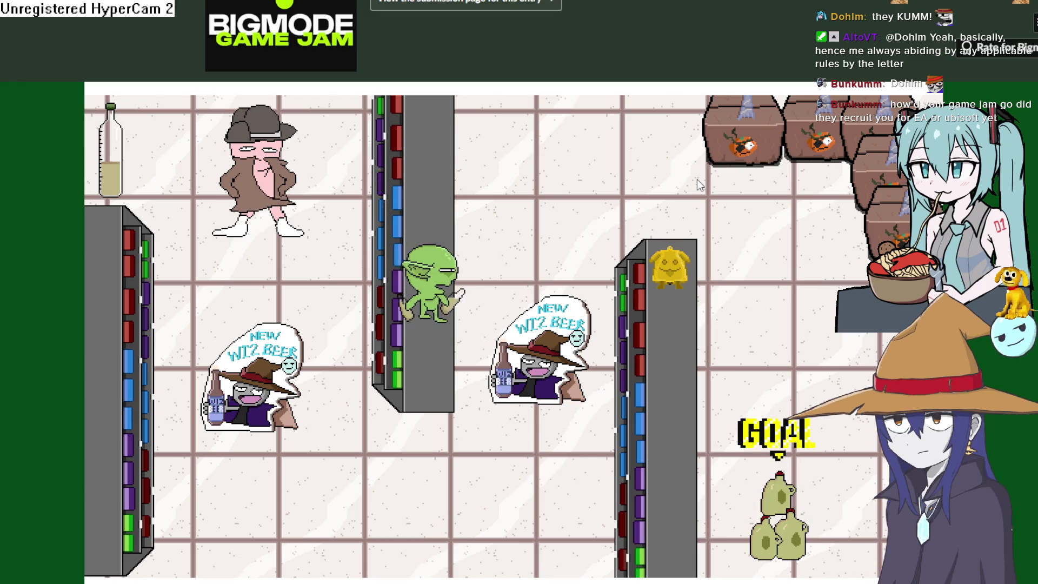
pyautogui.press('Up')
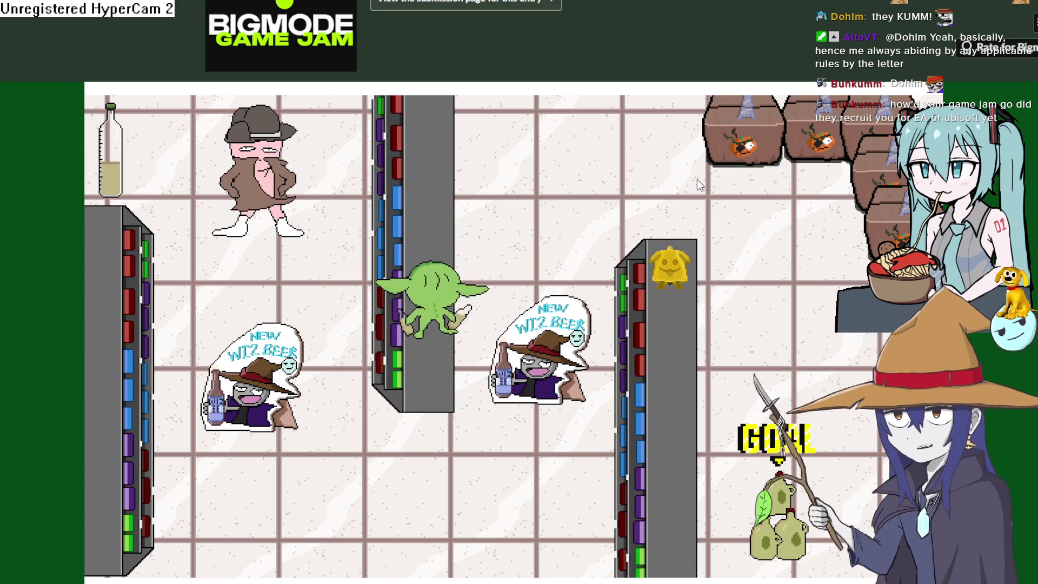
pyautogui.press('Down')
pyautogui.press('Left')
pyautogui.press('Up')
pyautogui.press('Left')
pyautogui.press('Up')
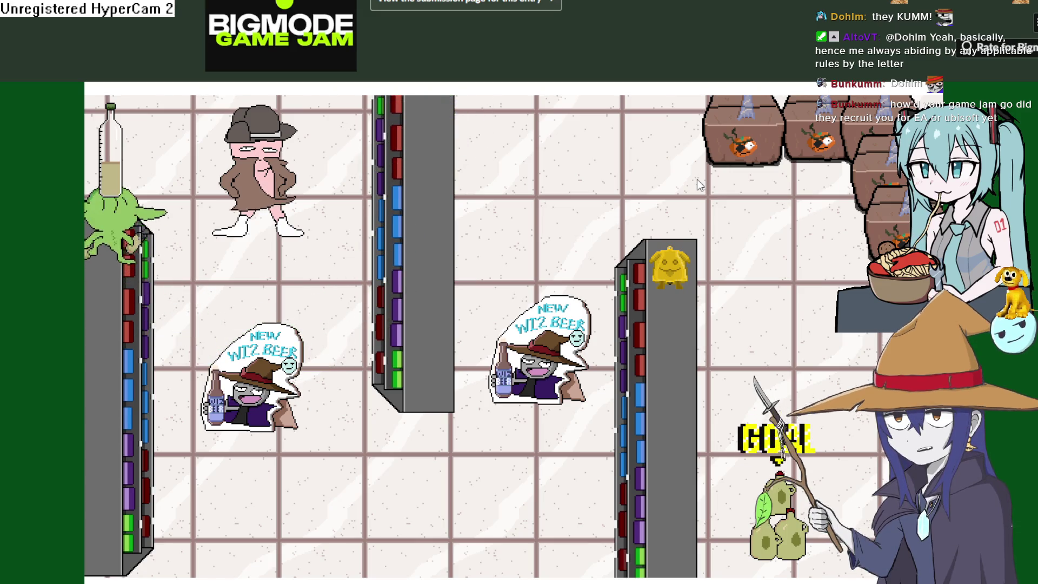
pyautogui.press('Down')
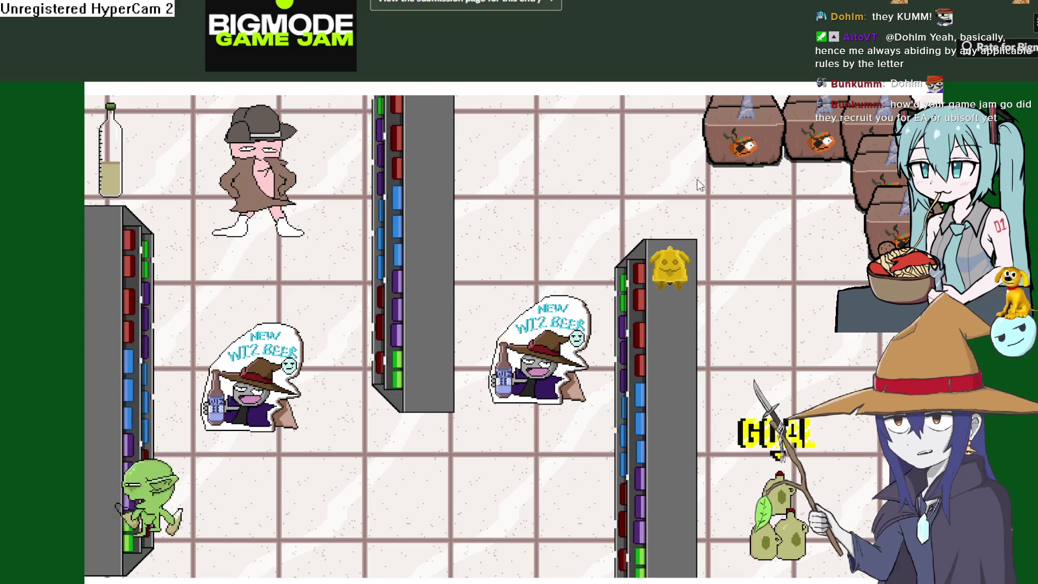
# Take the goblin past the right shelf, back down beside the beer sign, and leave a red-arrow puddle
pyautogui.press('Up')
pyautogui.press('Right')
pyautogui.press('Down')
pyautogui.press('Right')
pyautogui.press('Up')
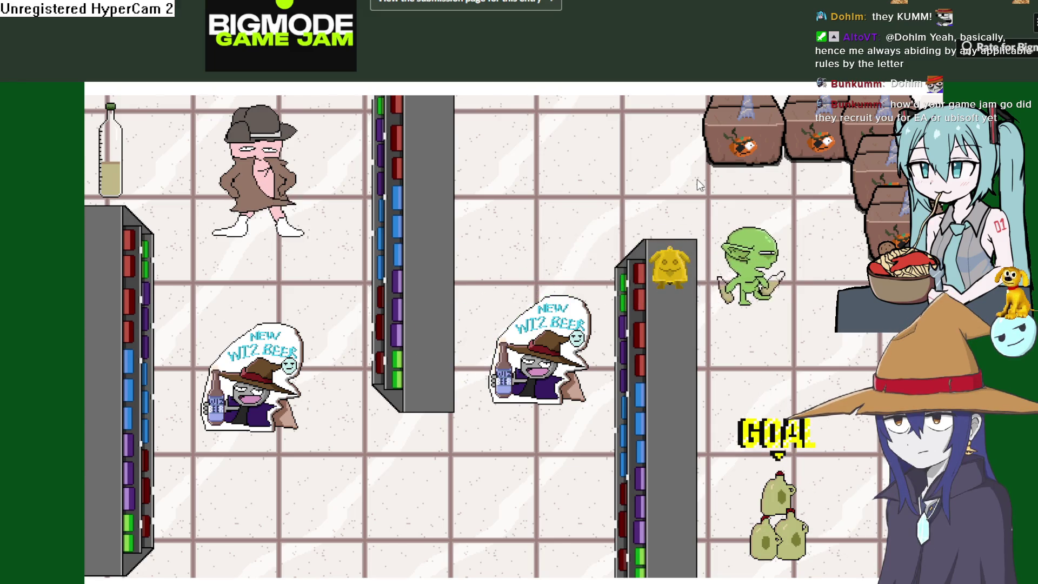
pyautogui.press('Up')
pyautogui.press('Left')
pyautogui.press('Down')
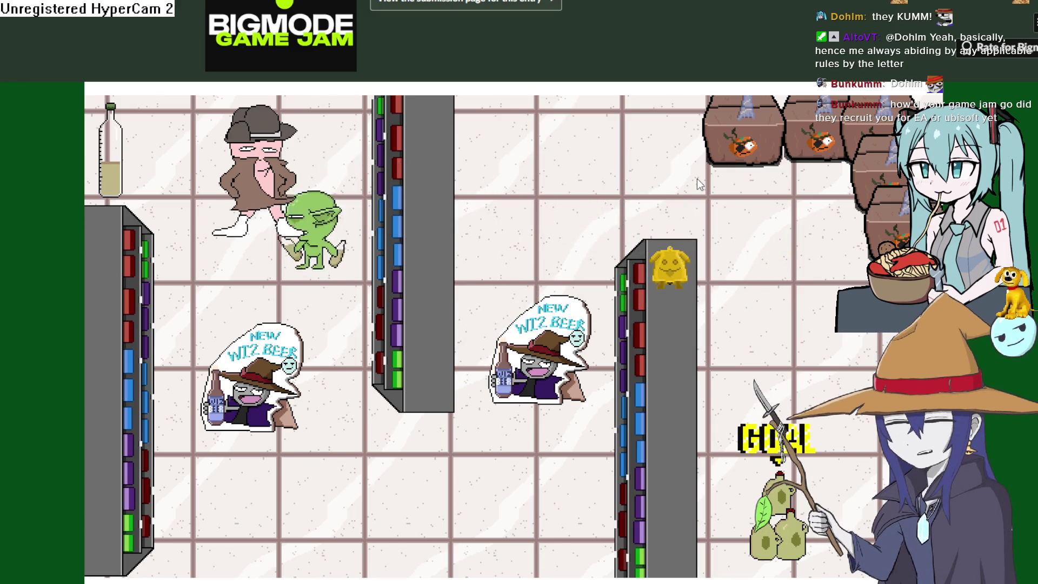
pyautogui.press('Down')
pyautogui.press('Left')
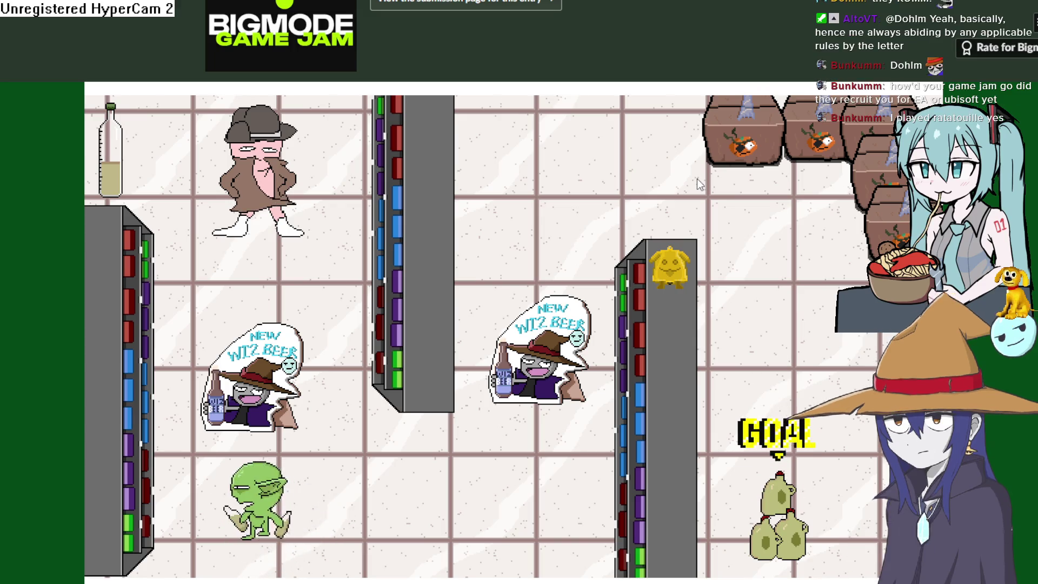
pyautogui.press('Left')
pyautogui.press('Up')
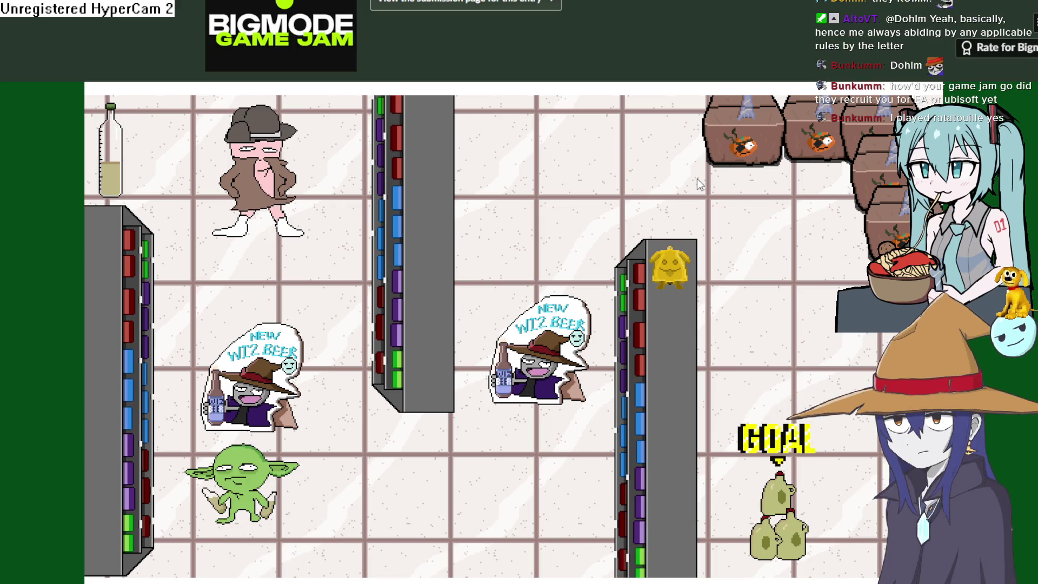
pyautogui.press('Right')
pyautogui.press('Left')
pyautogui.press('Right')
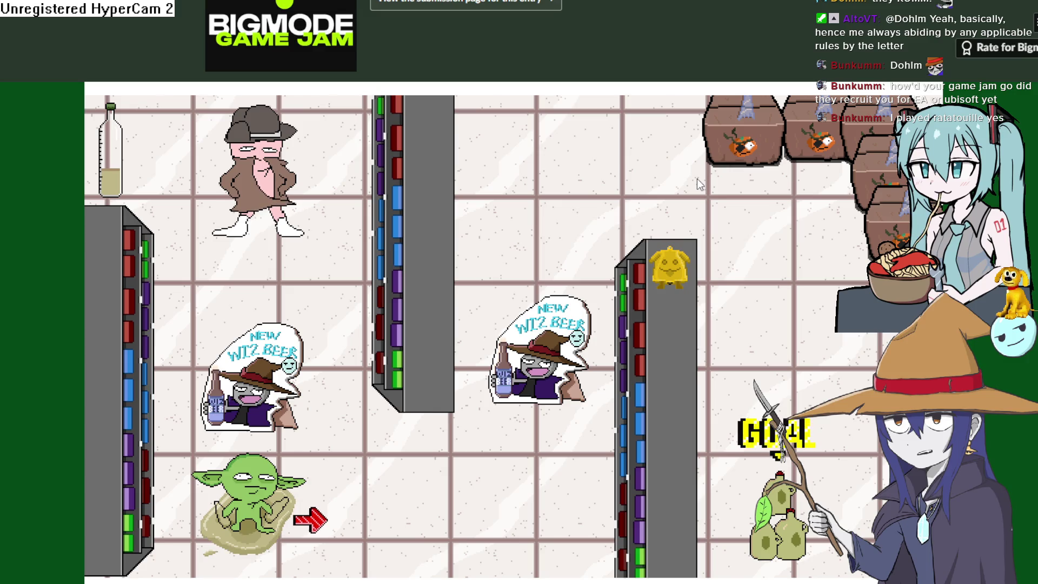
# Slide the goblin right, up, right, left and down between puddles until the box-filled aisle loads
pyautogui.press('Right')
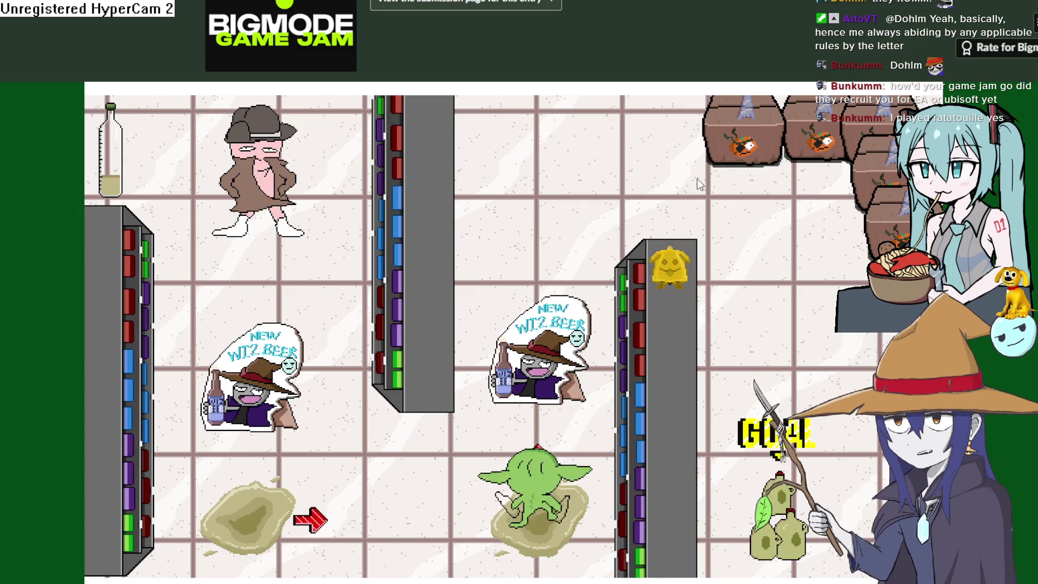
pyautogui.press('Up')
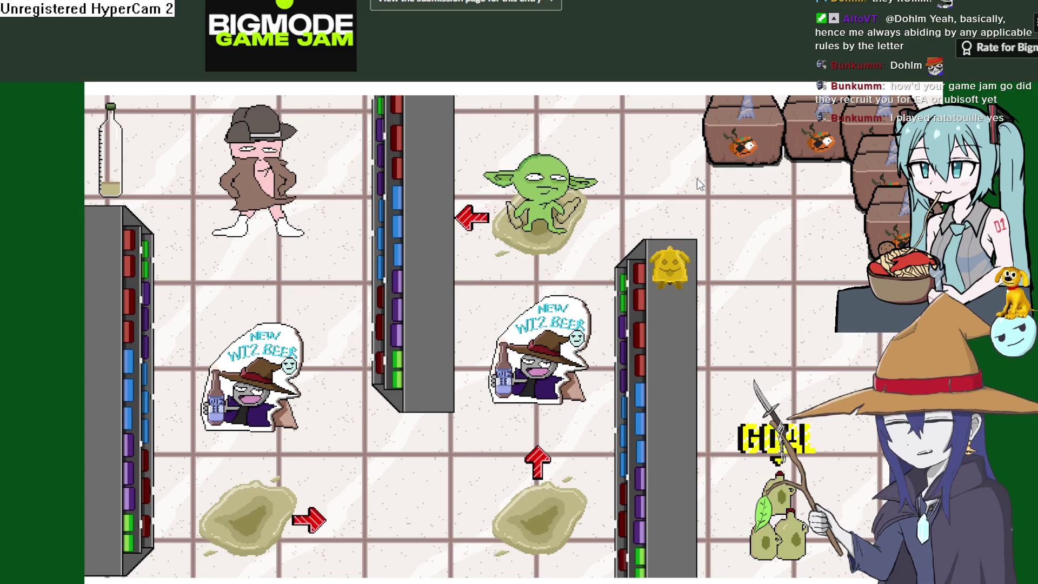
pyautogui.press('Right')
pyautogui.press('Left')
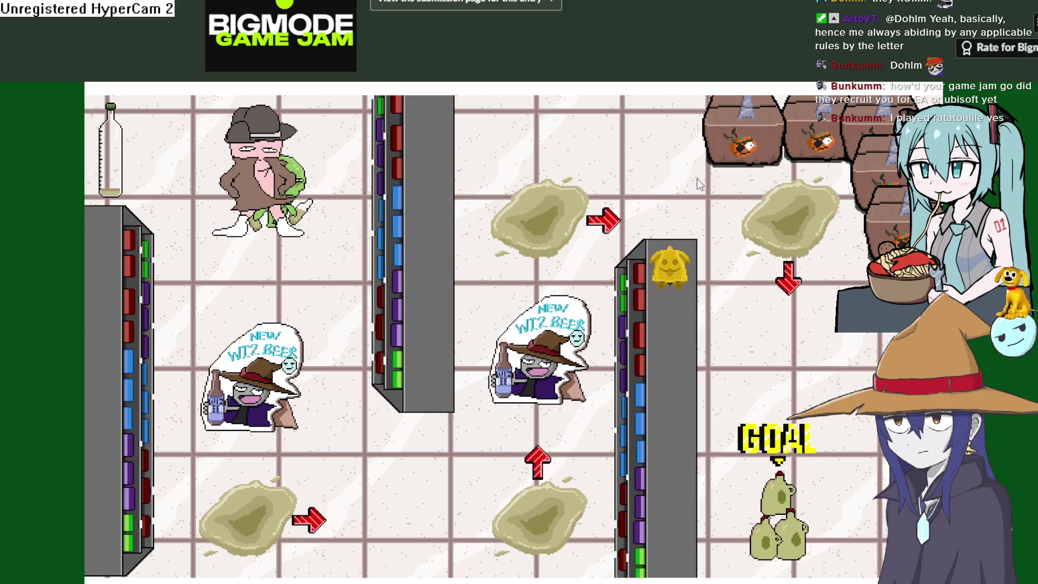
pyautogui.press('Down')
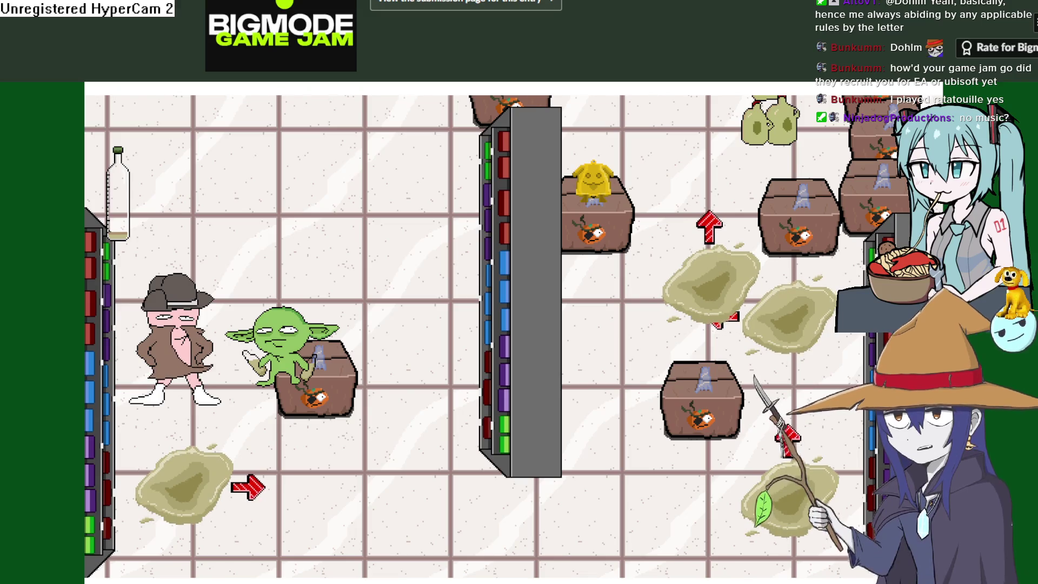
# Walk the goblin past the box and shelf, dropping puddles on the lower floor and on the way up
pyautogui.press('d')
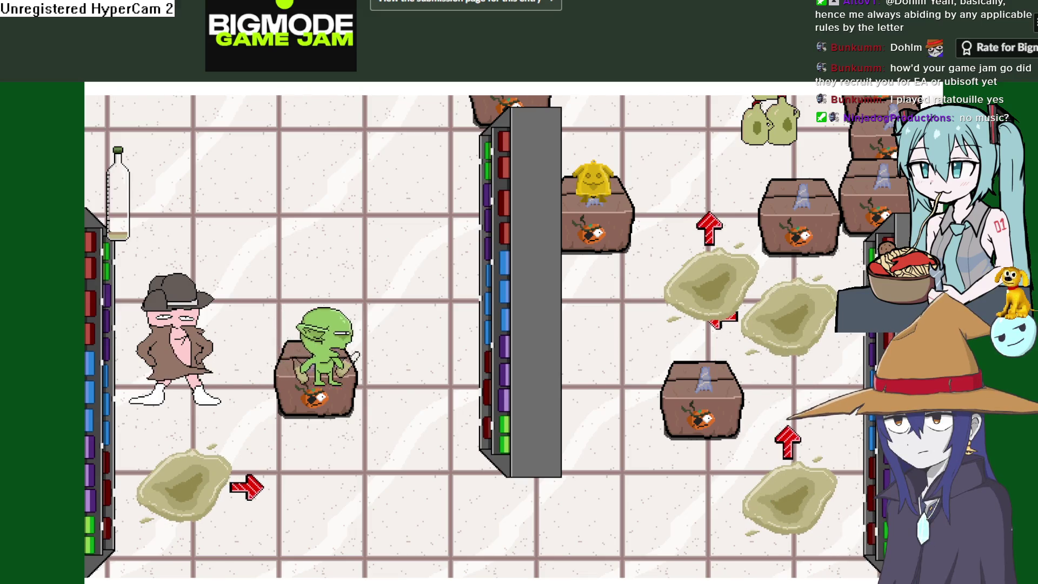
pyautogui.press('a')
pyautogui.press('a')
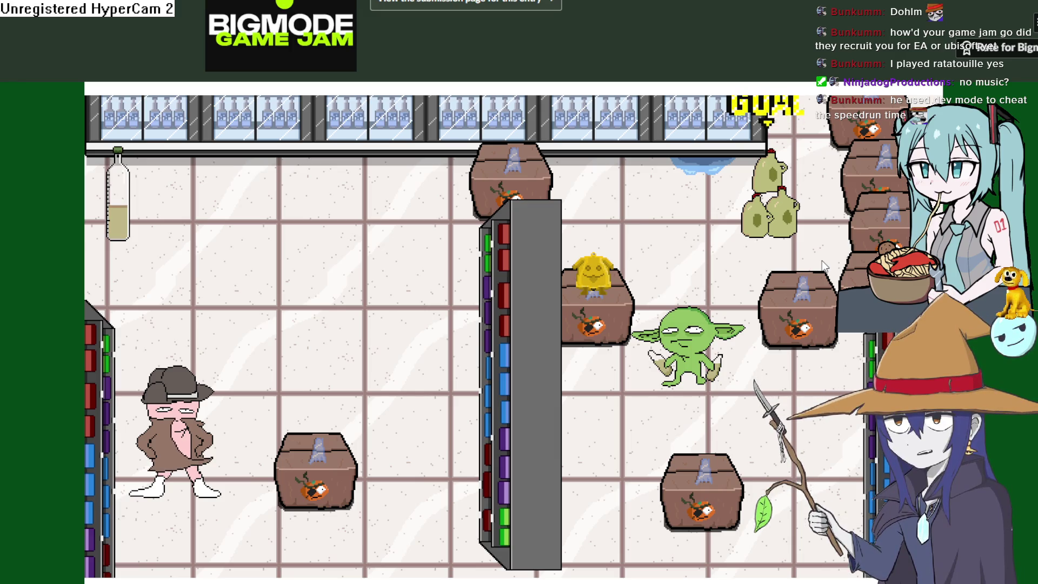
pyautogui.press('s')
pyautogui.press('a')
pyautogui.press('s')
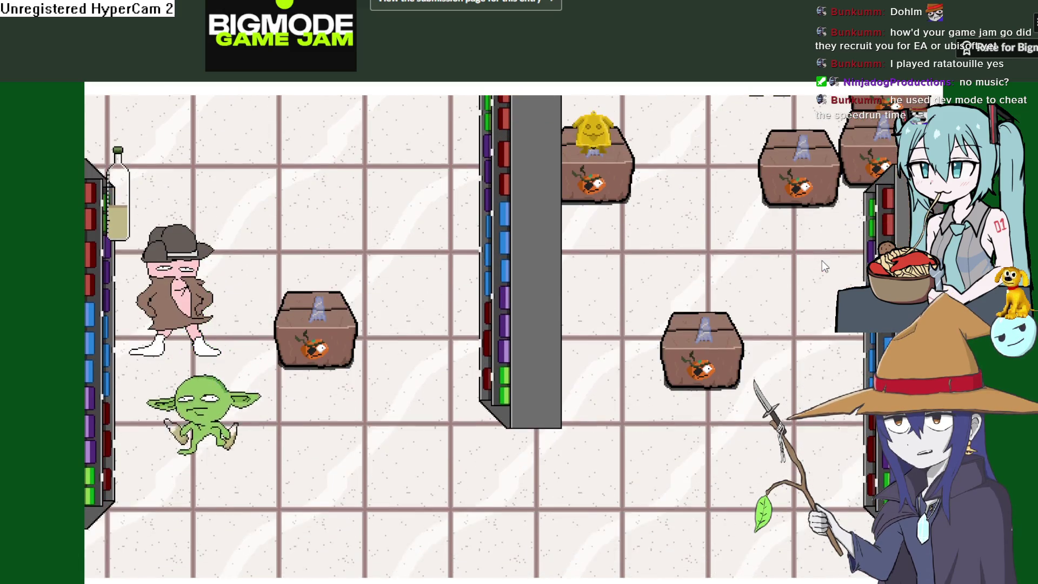
pyautogui.press('space')
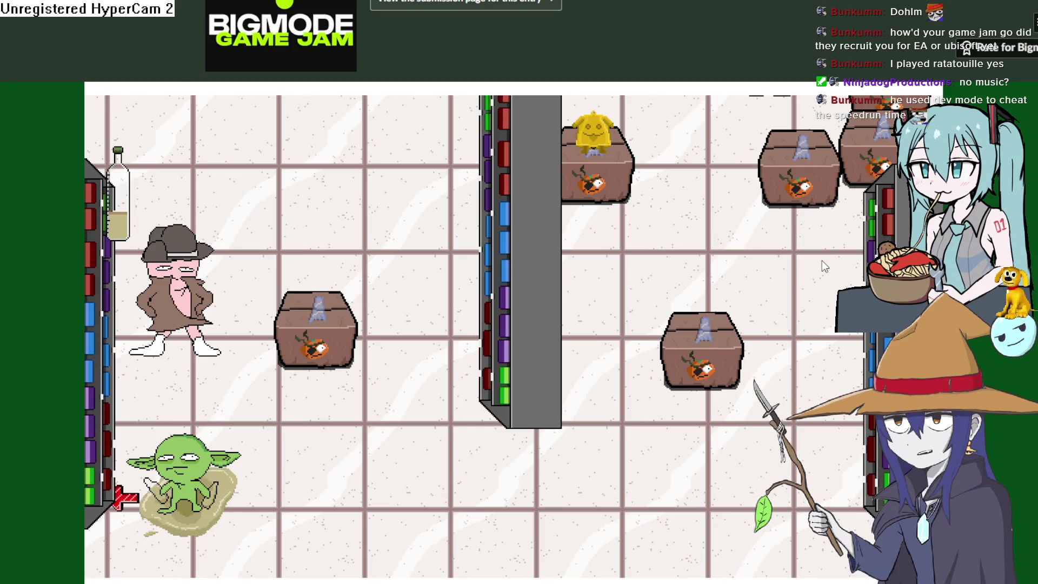
pyautogui.press('d')
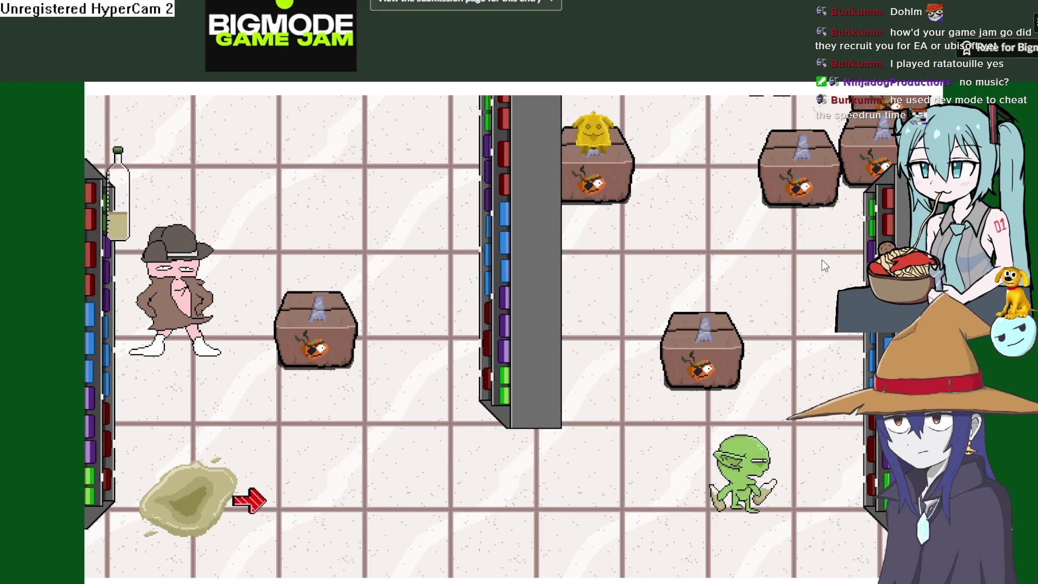
pyautogui.press('w')
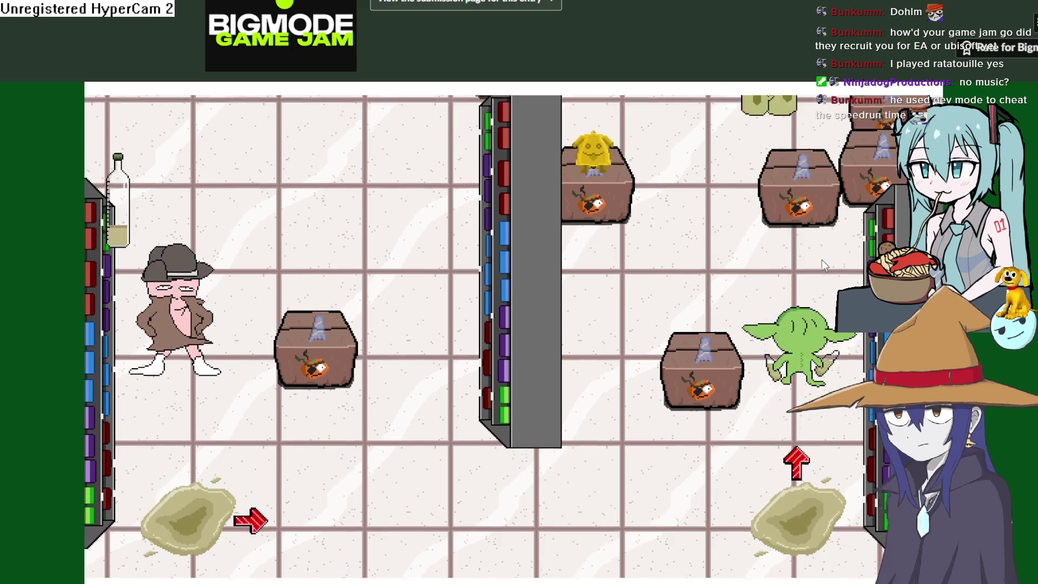
pyautogui.press('space')
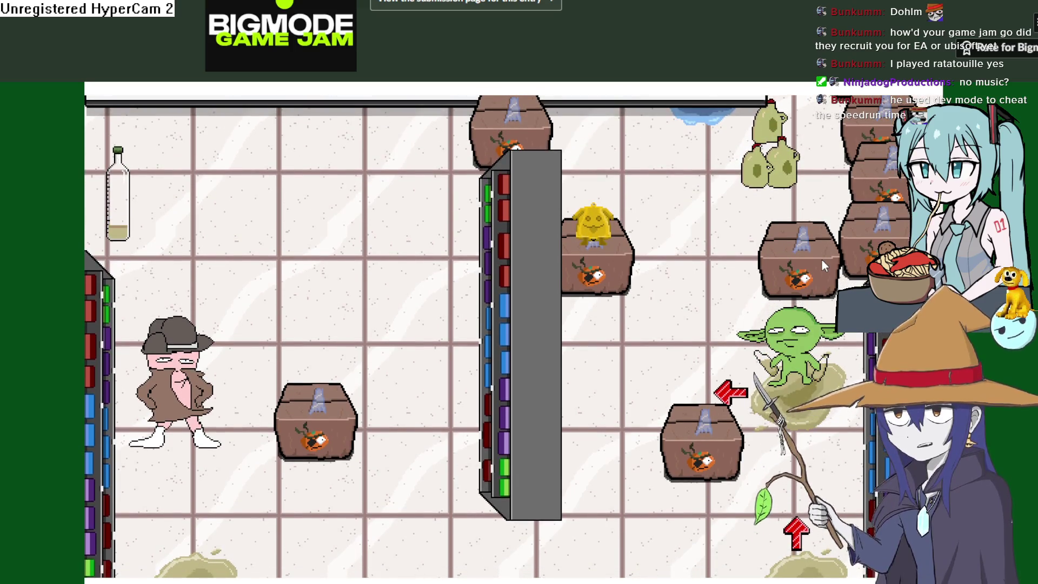
# Circle the goblin around the GOAL sign and boxes, then run it into the trench-coat man
pyautogui.press('a')
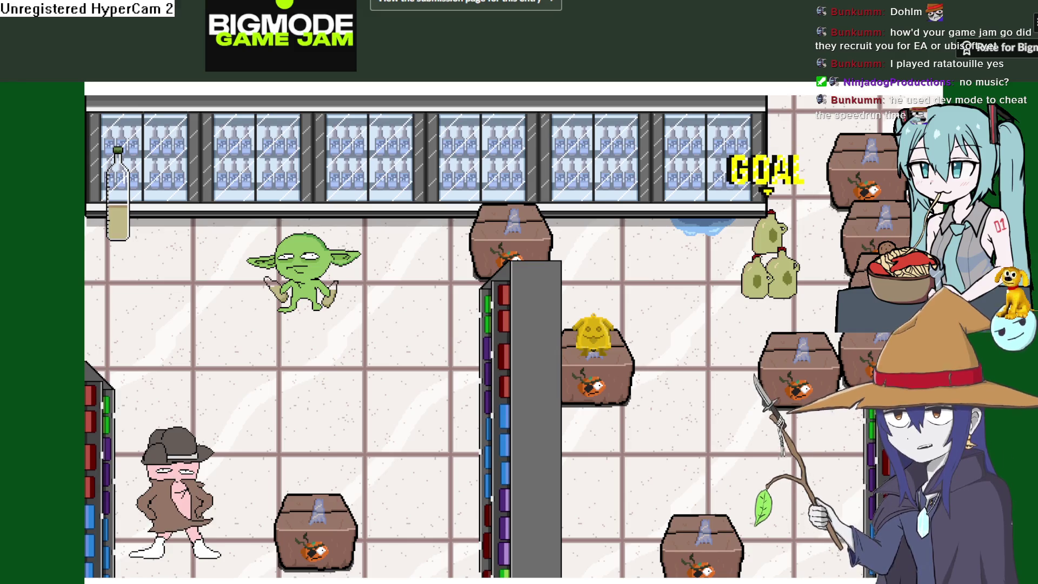
pyautogui.press('s')
pyautogui.press('d')
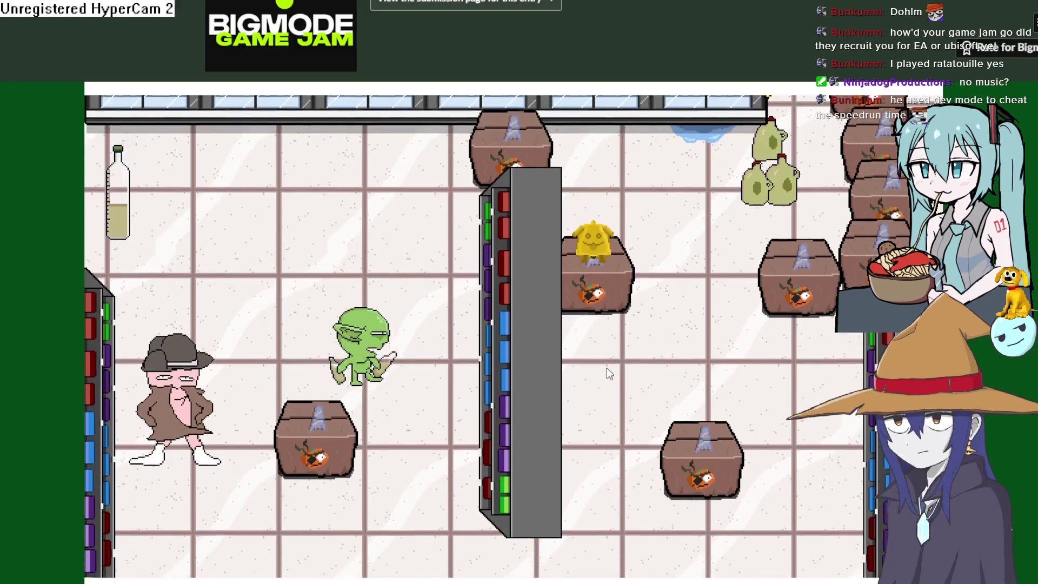
pyautogui.press('a')
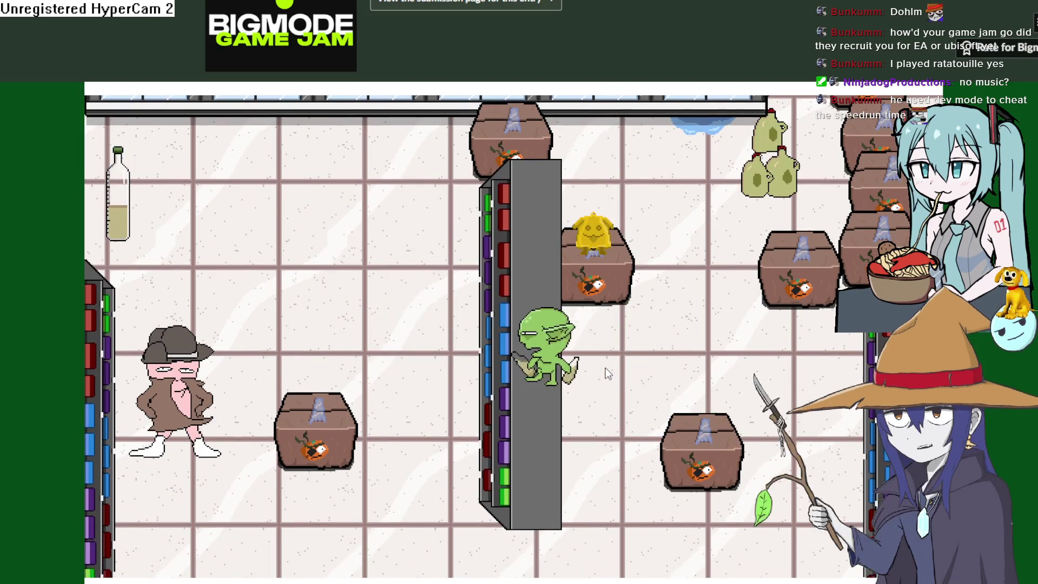
pyautogui.press('w')
pyautogui.press('d')
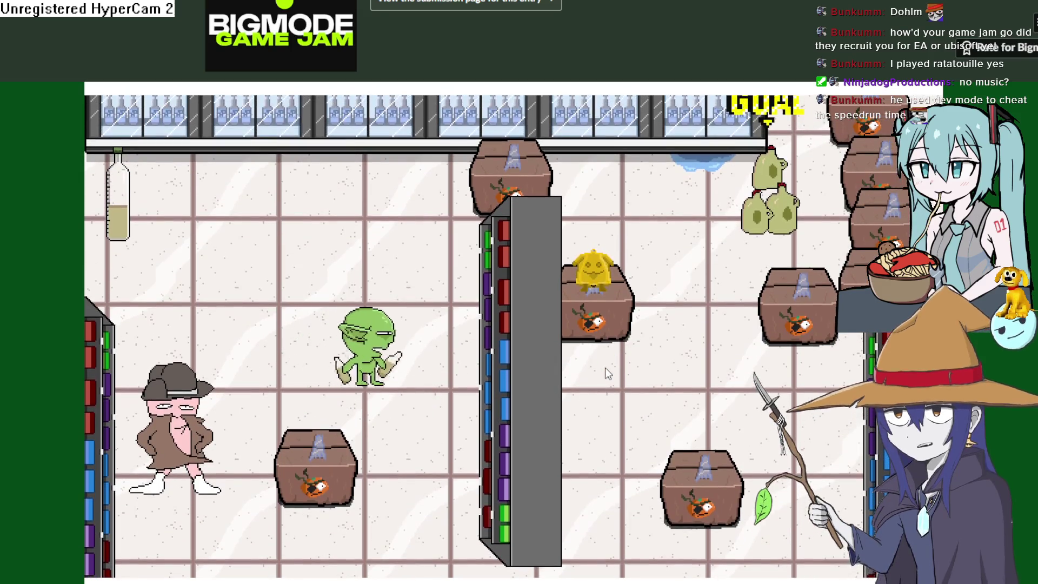
pyautogui.press('s')
pyautogui.press('a')
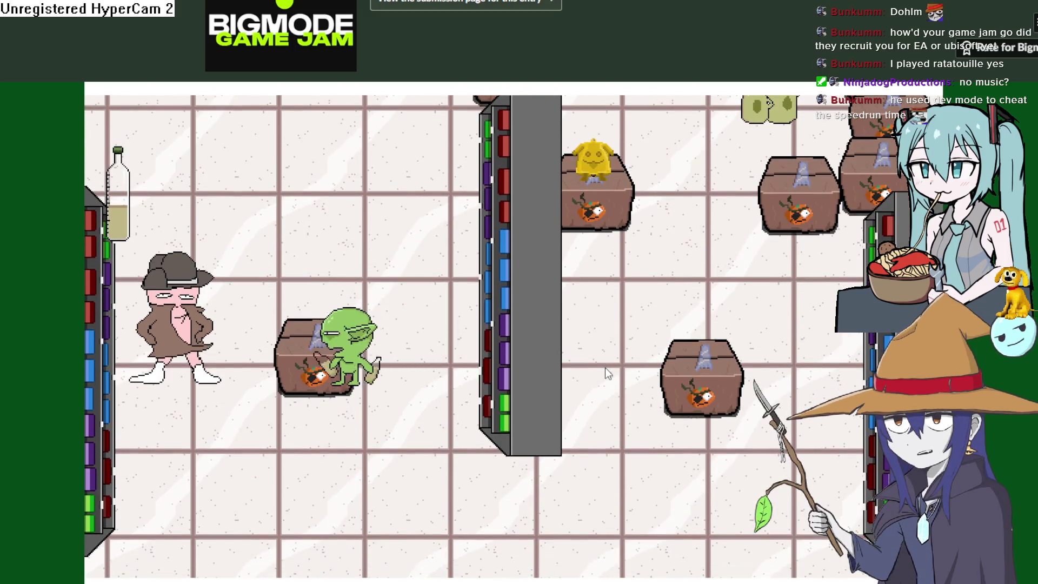
pyautogui.press('w')
pyautogui.press('d')
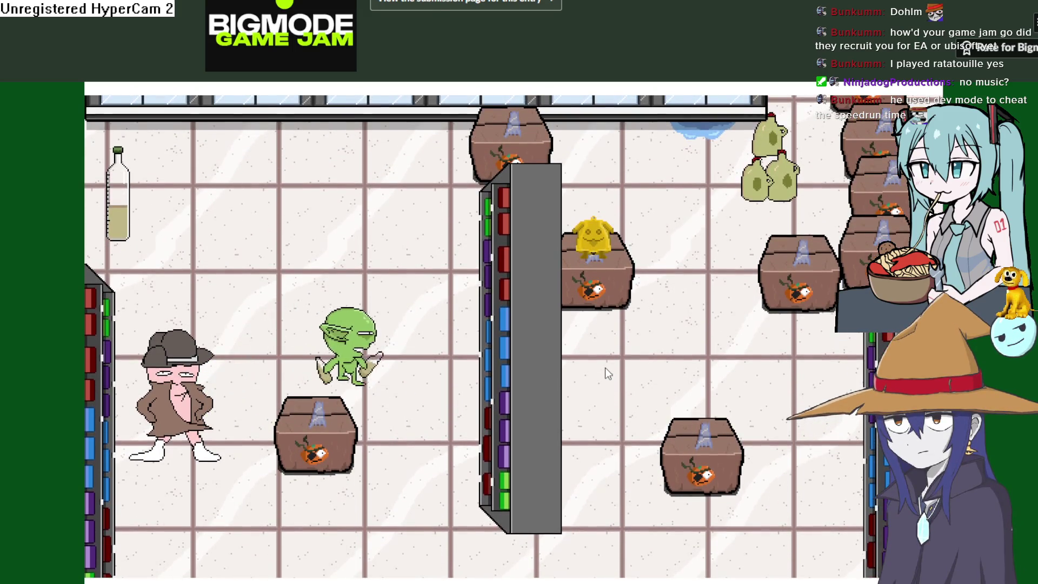
pyautogui.press('a')
pyautogui.press('s')
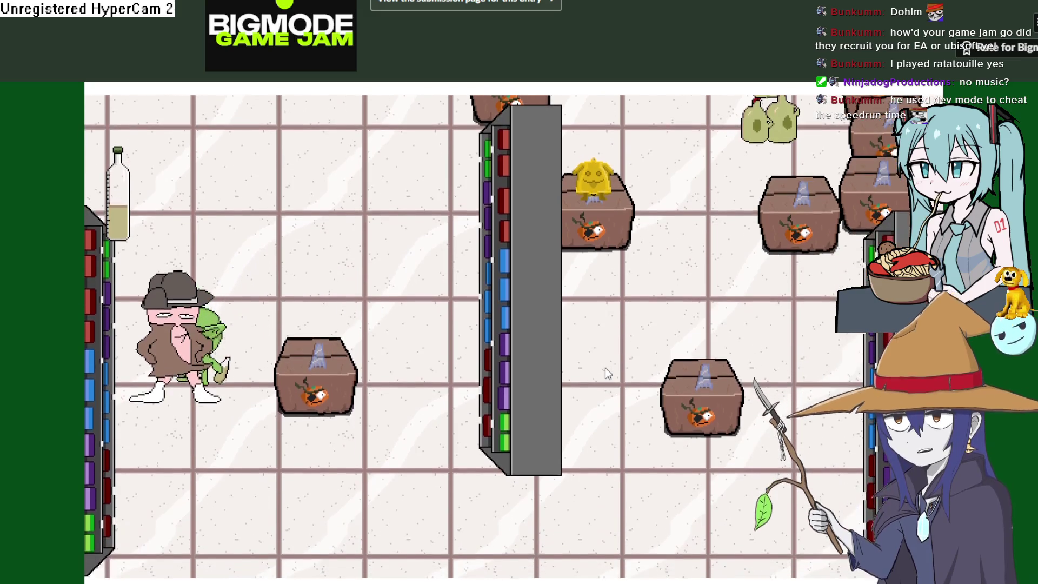
pyautogui.press('s')
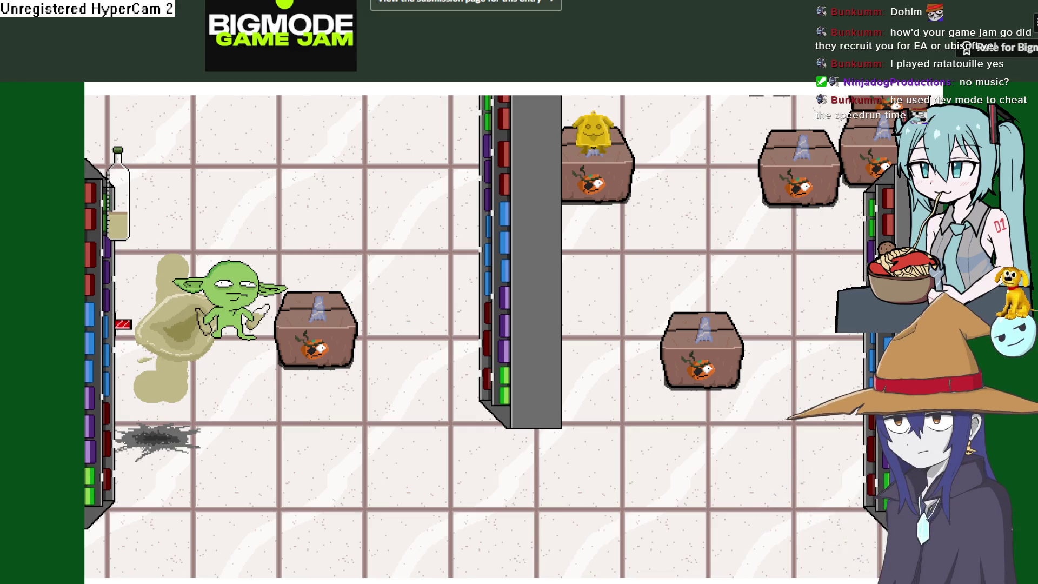
# Walk the goblin below the grey pillar to the left wall, then across and up to the top-right crates
pyautogui.press('d')
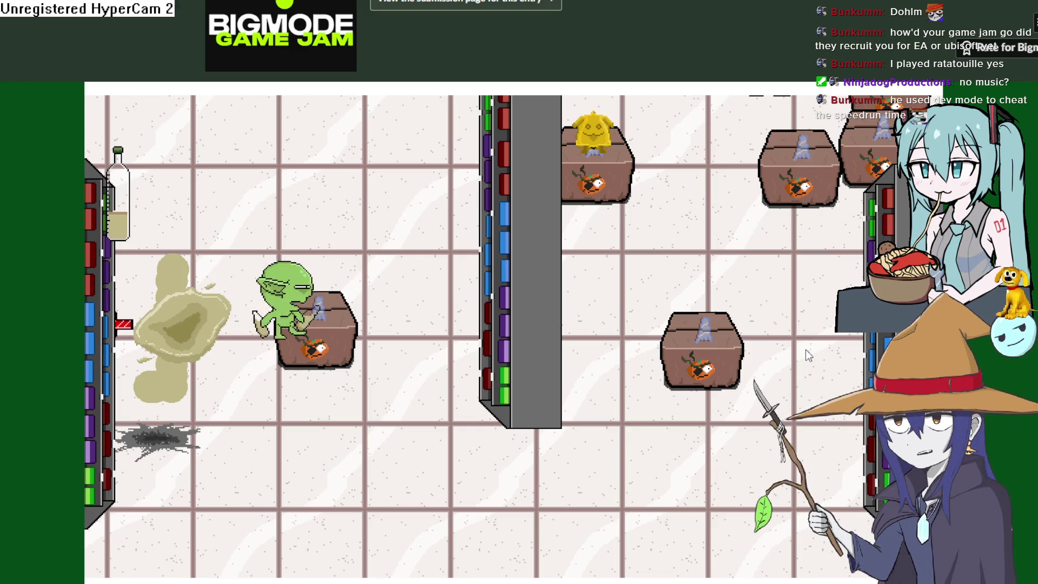
pyautogui.press('s')
pyautogui.press('d')
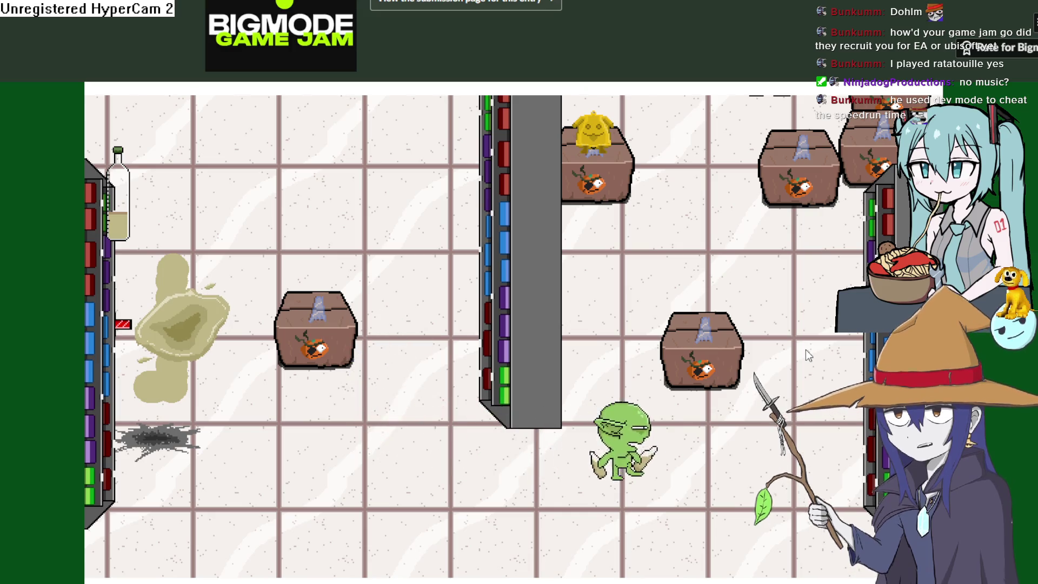
pyautogui.press('a')
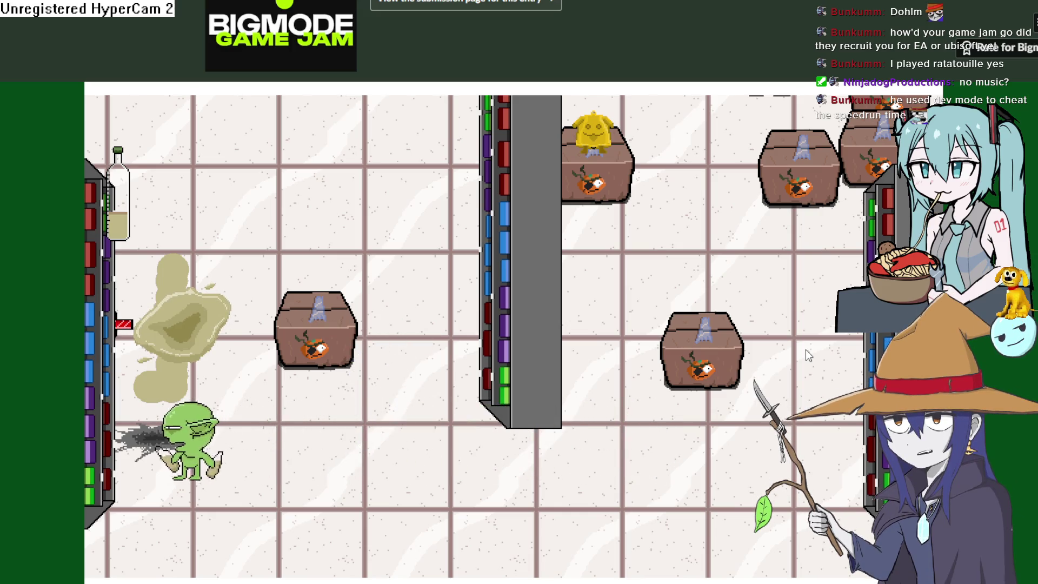
pyautogui.press('a')
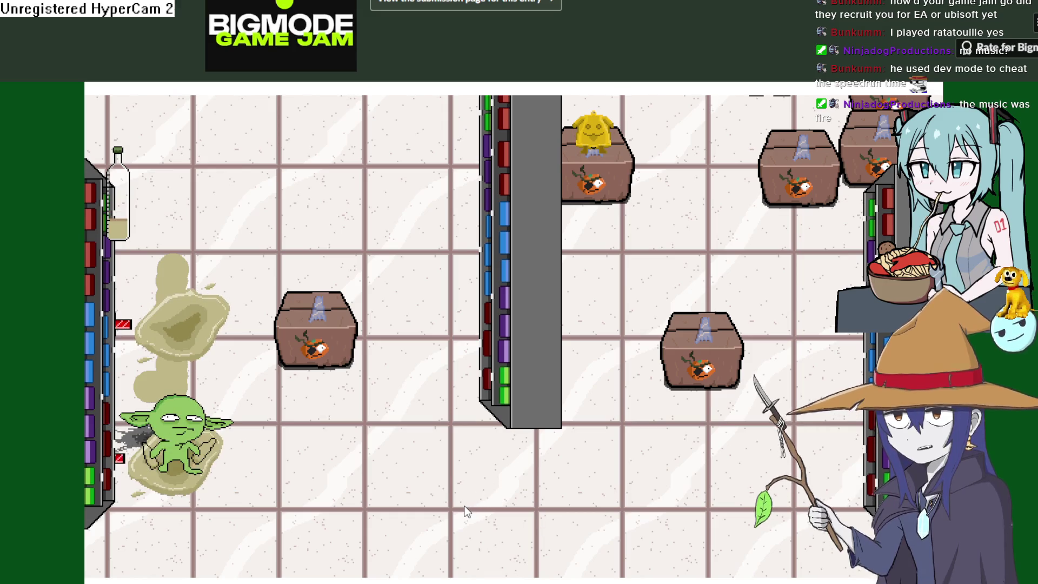
pyautogui.press('d')
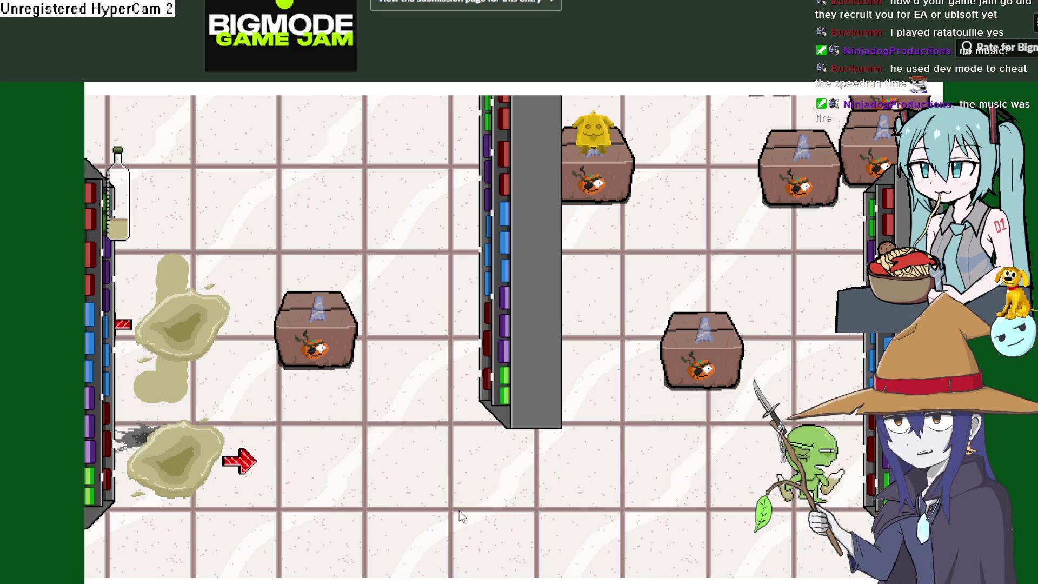
pyautogui.press('w')
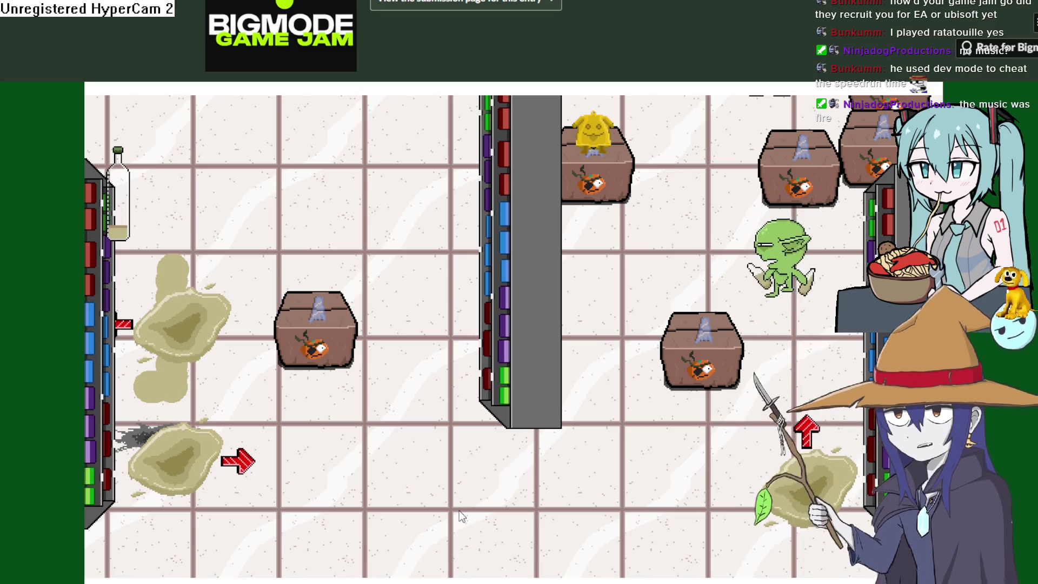
pyautogui.press('s')
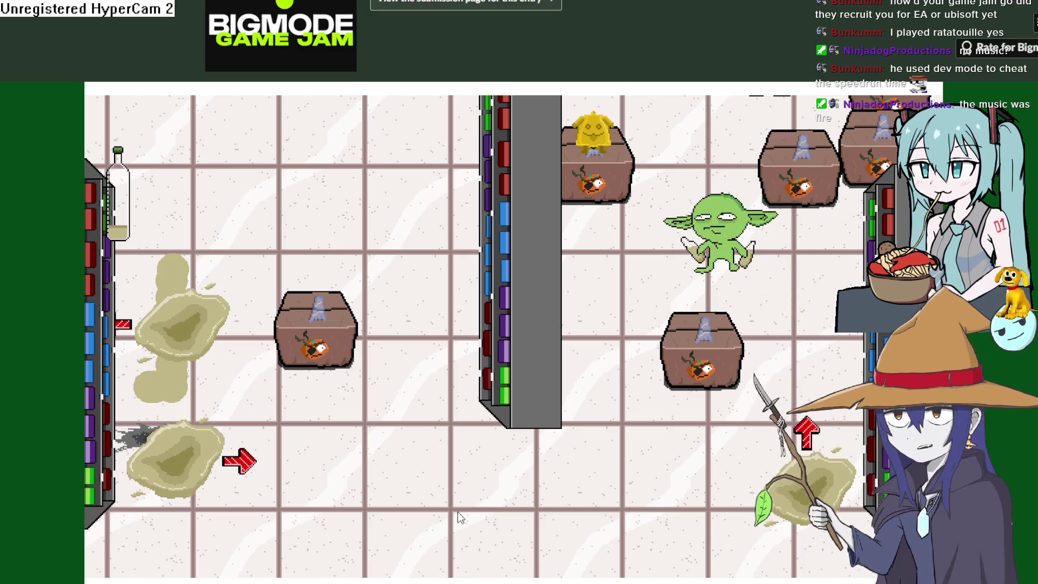
# Drop oil puddles while walking the goblin left and down the aisle
pyautogui.press('d')
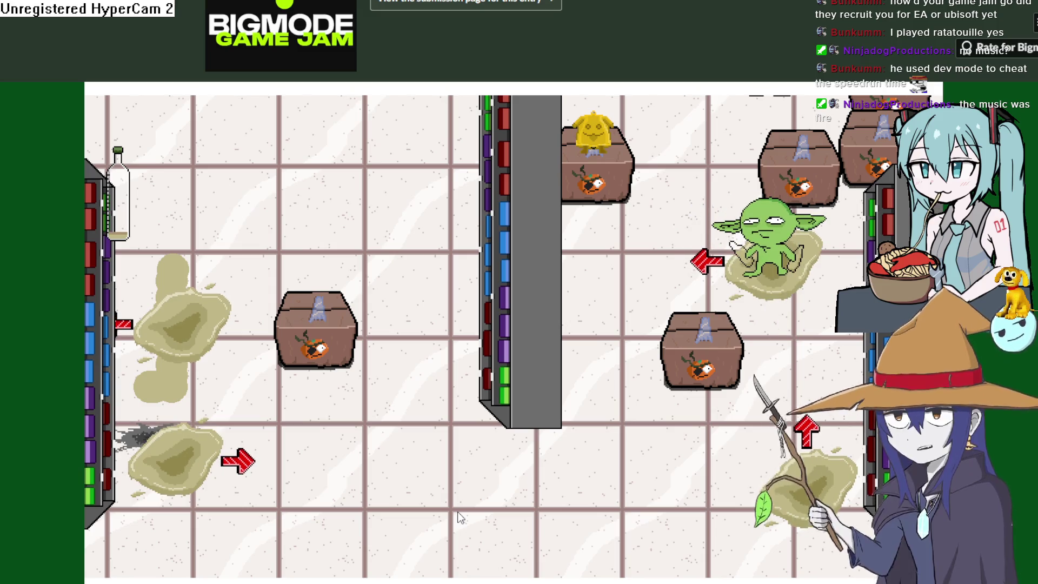
pyautogui.press('a')
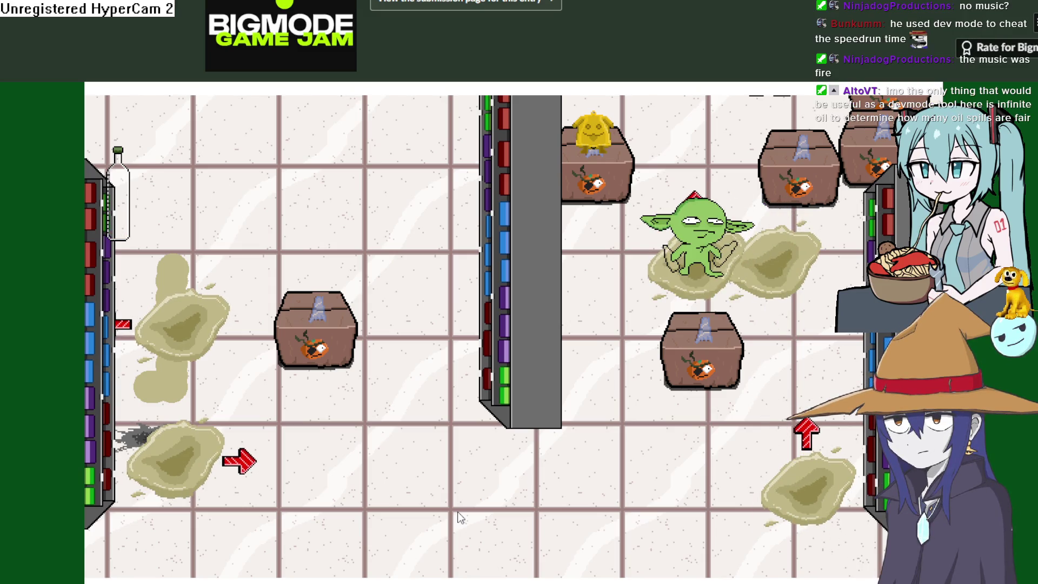
pyautogui.press('a')
pyautogui.press('a')
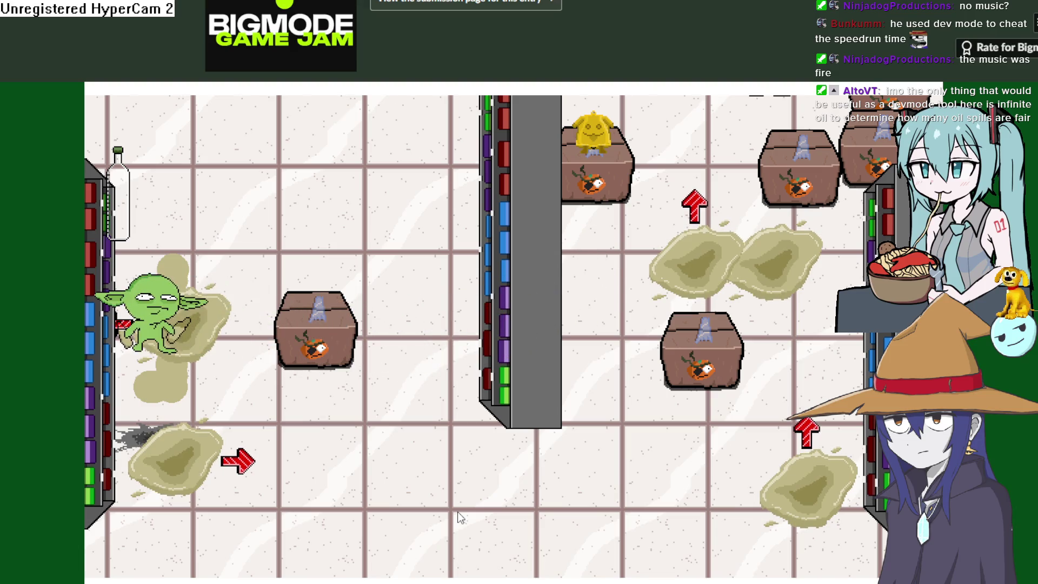
pyautogui.press('w')
pyautogui.press('a')
pyautogui.press('s')
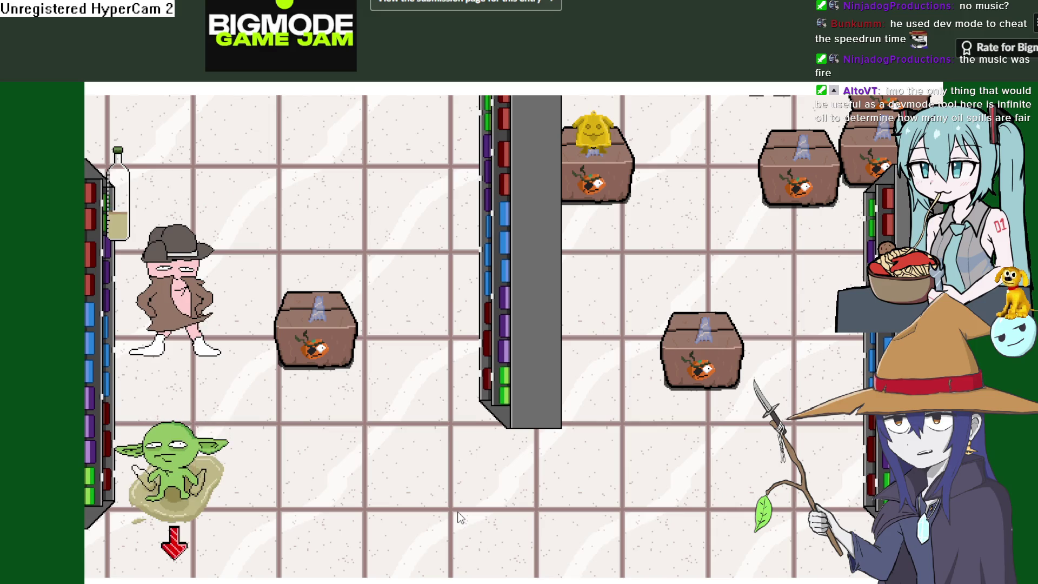
pyautogui.press('d')
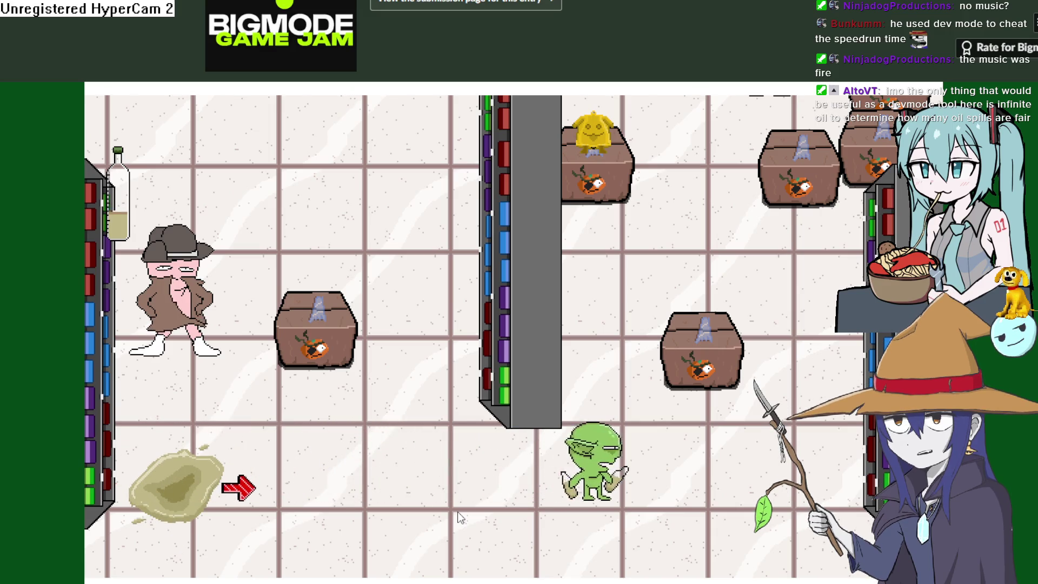
# Spill more oil puddles and slide the goblin down into the trench-coated shopper
pyautogui.press('a')
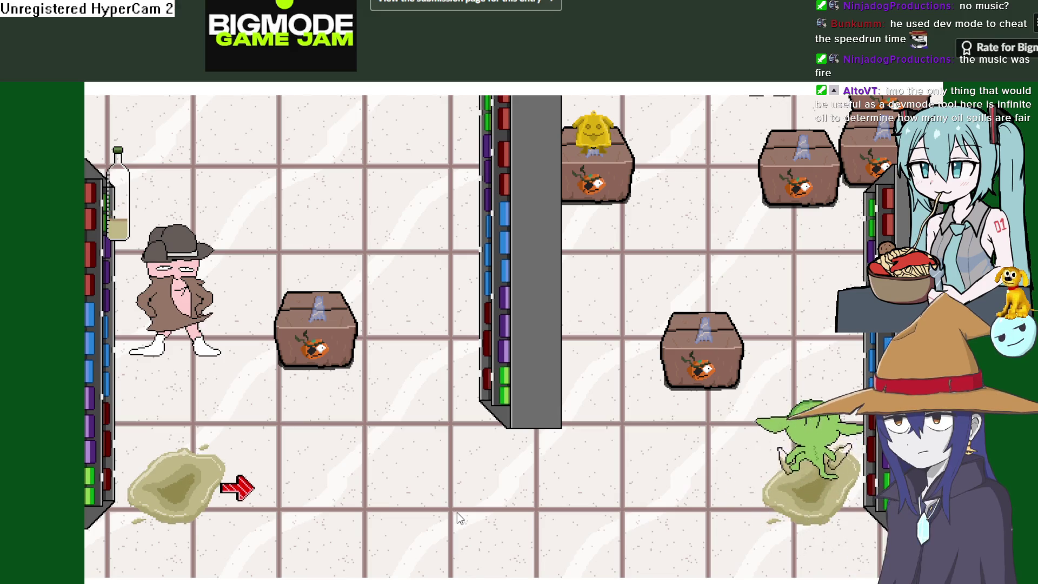
pyautogui.press('w')
pyautogui.press('s')
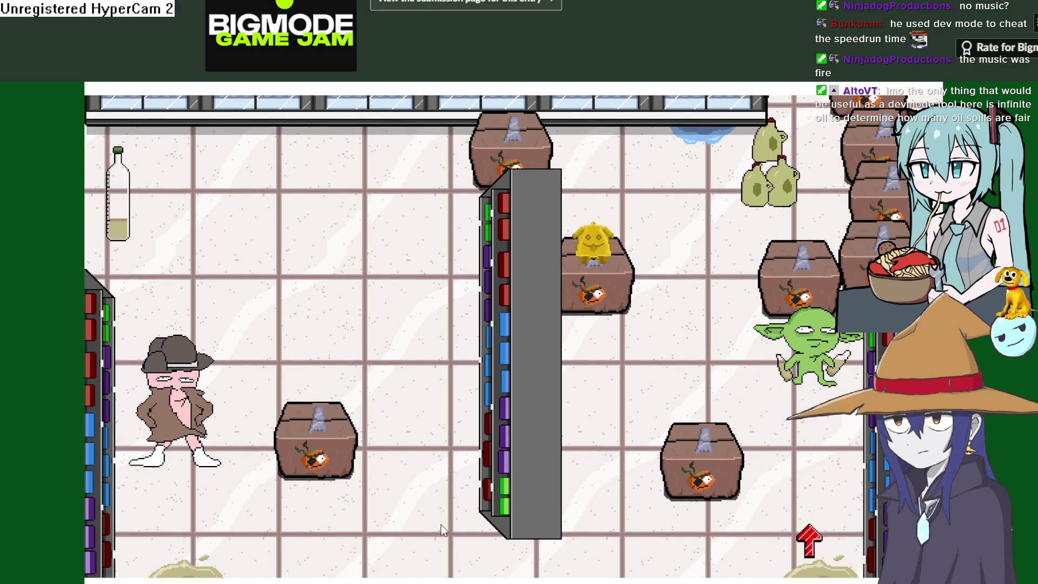
pyautogui.press('a')
pyautogui.press('w')
pyautogui.press('a')
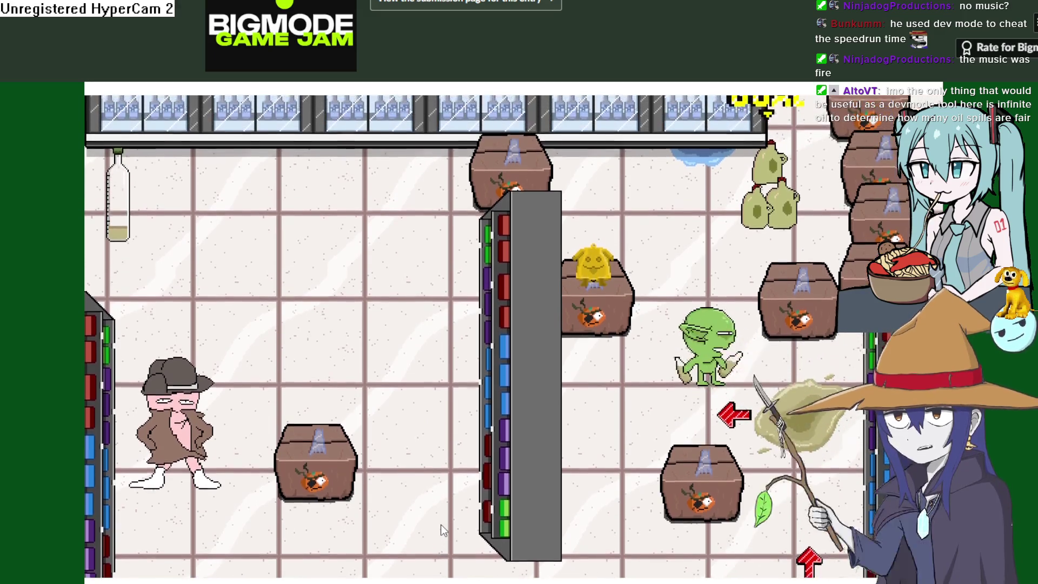
pyautogui.press('s')
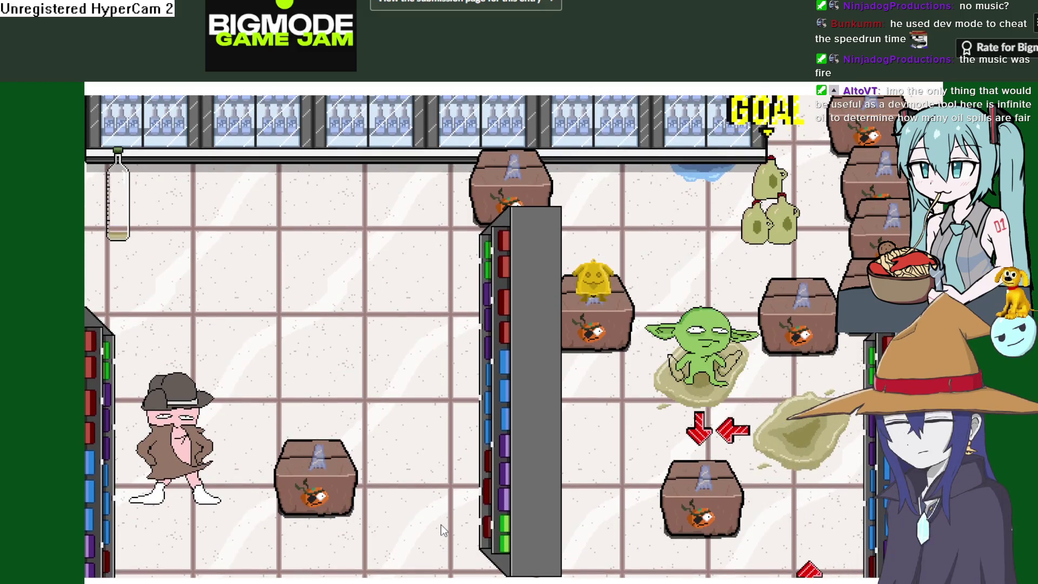
pyautogui.press('a')
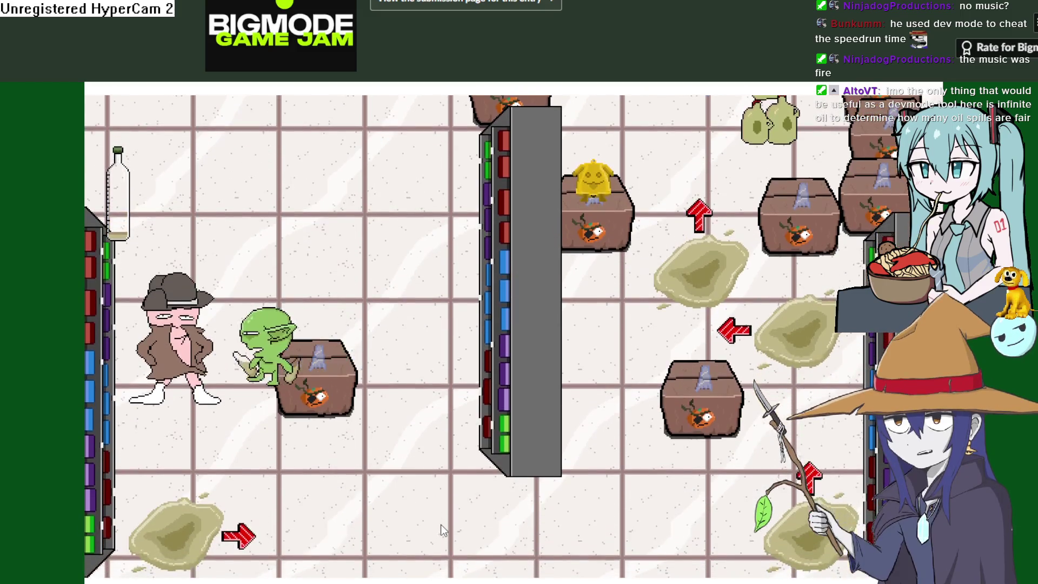
pyautogui.press('s')
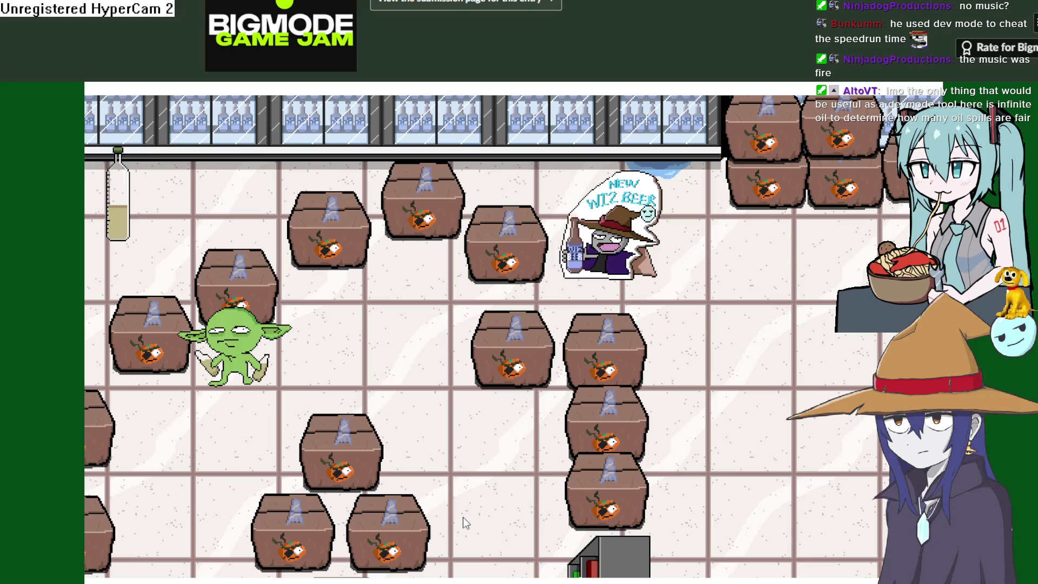
# Steer the goblin among the boxes, up the oil trail toward the GOAL, and spill a new puddle
pyautogui.press('Right')
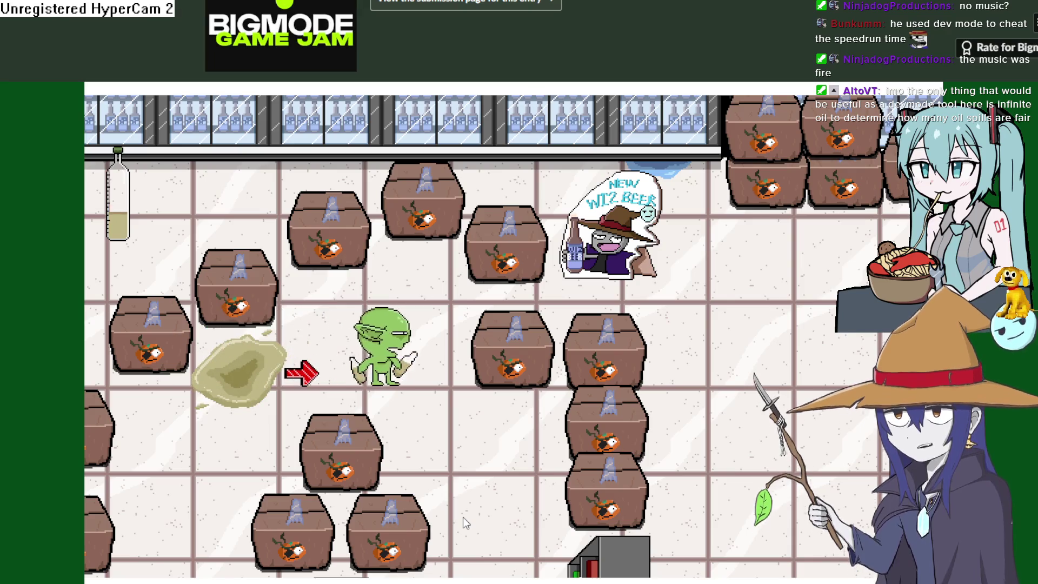
pyautogui.press('Up')
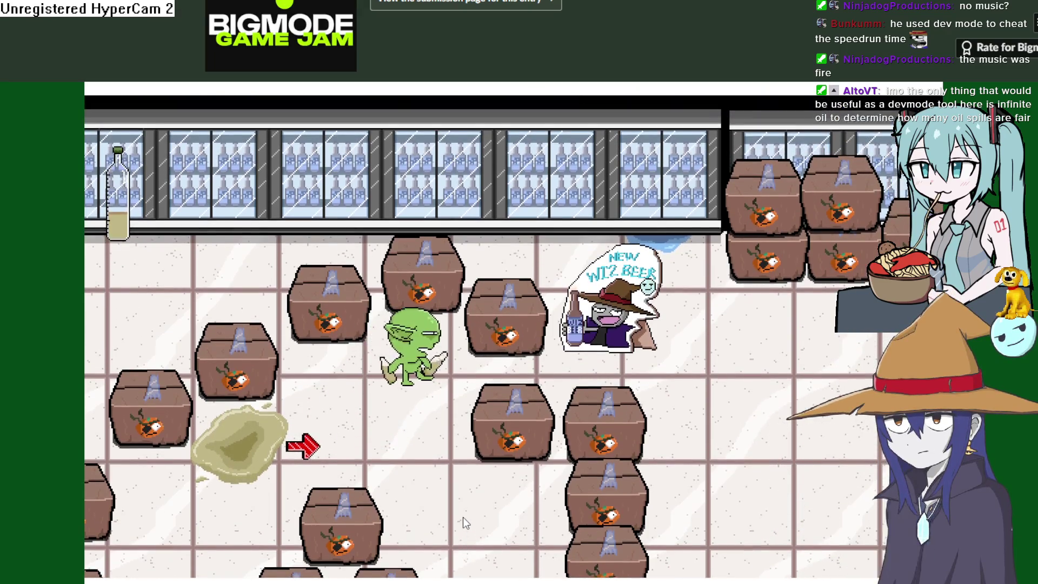
pyautogui.press('Down')
pyautogui.press('Down')
pyautogui.press('Right')
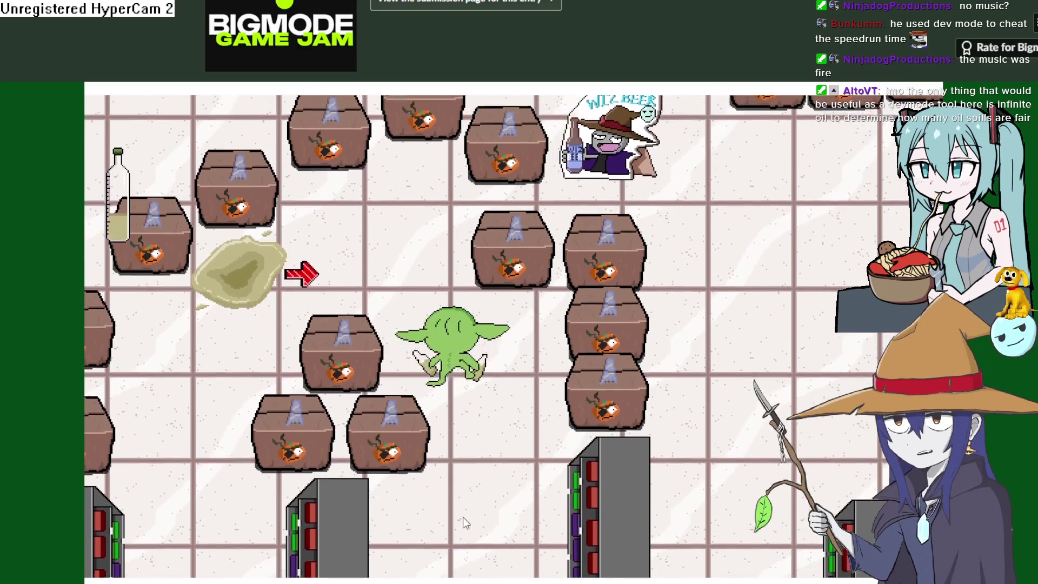
pyautogui.press('Up')
pyautogui.press('Left')
pyautogui.press('Down')
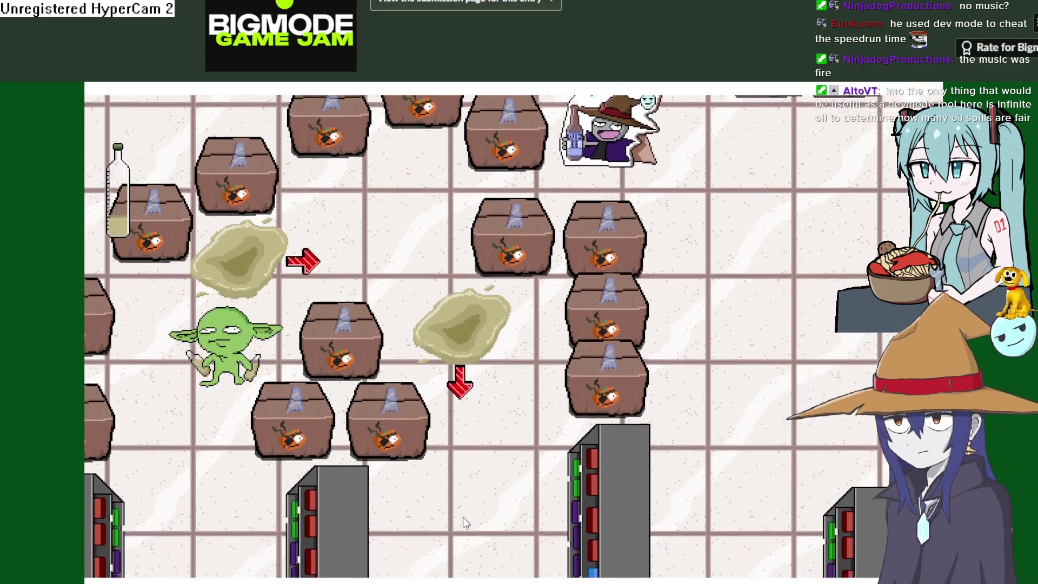
pyautogui.press('Up')
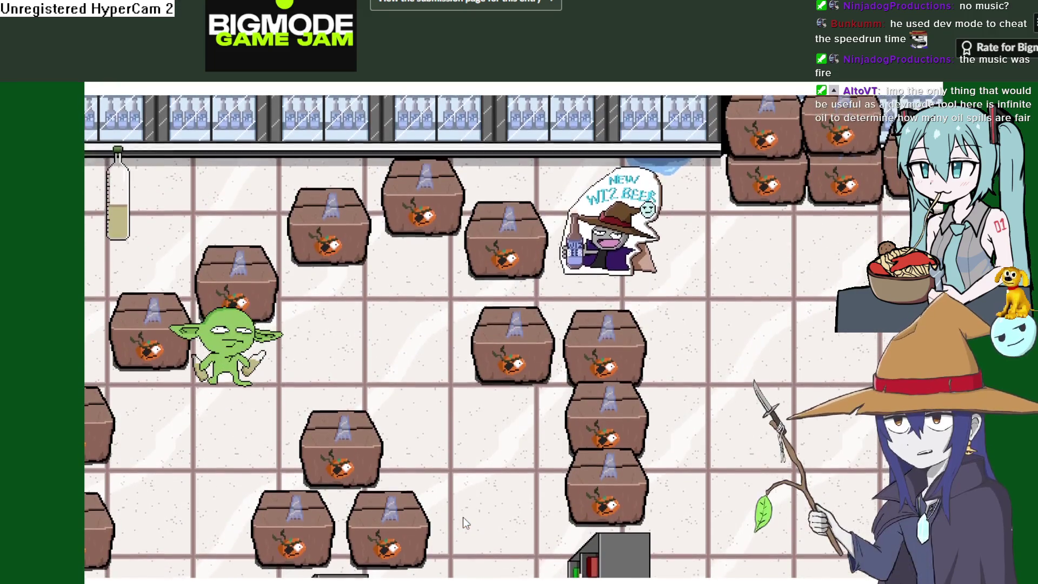
pyautogui.press('Right')
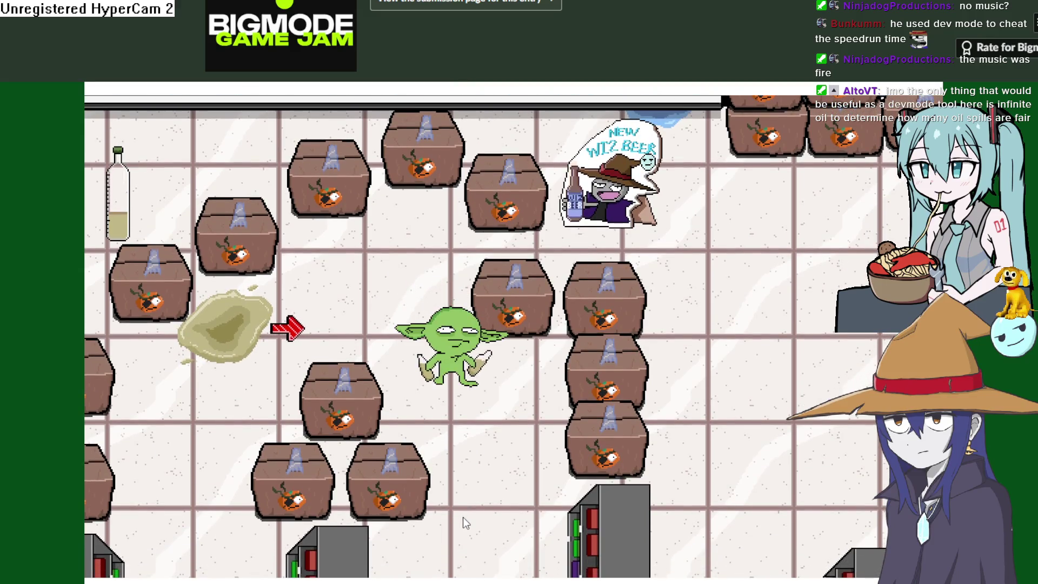
pyautogui.press('Down')
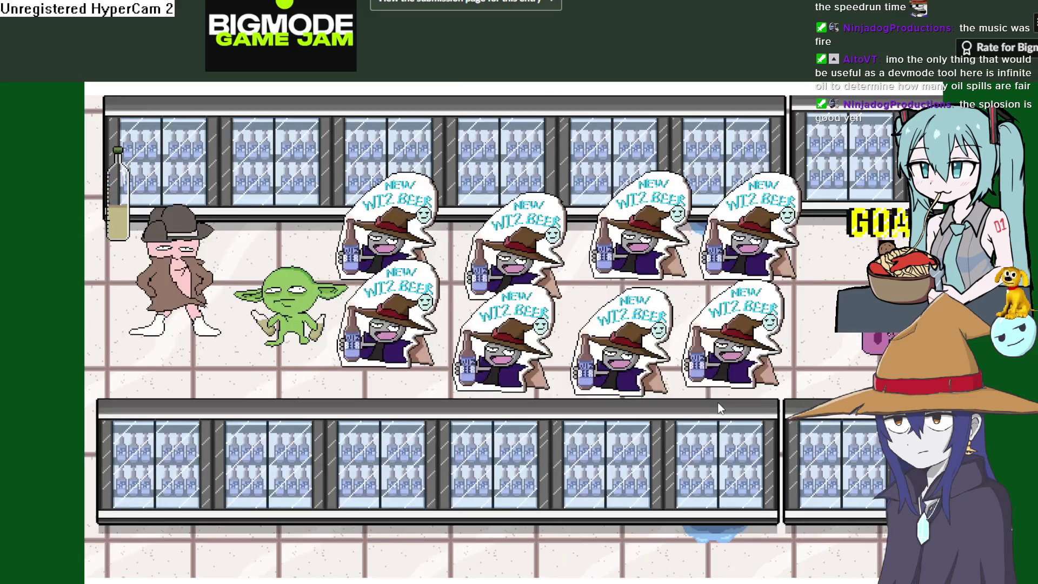
# Spill oil with space to launch the shopper through the WIZ BEER posters
pyautogui.press('space')
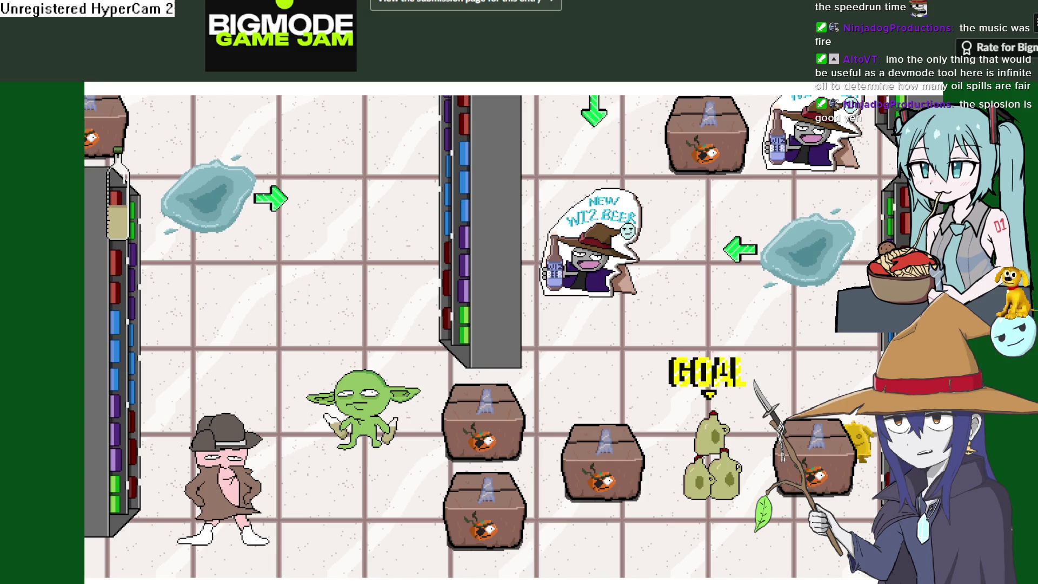
# Walk the goblin along the freezer row and past the boxes, then down toward the GOAL
pyautogui.press('Up')
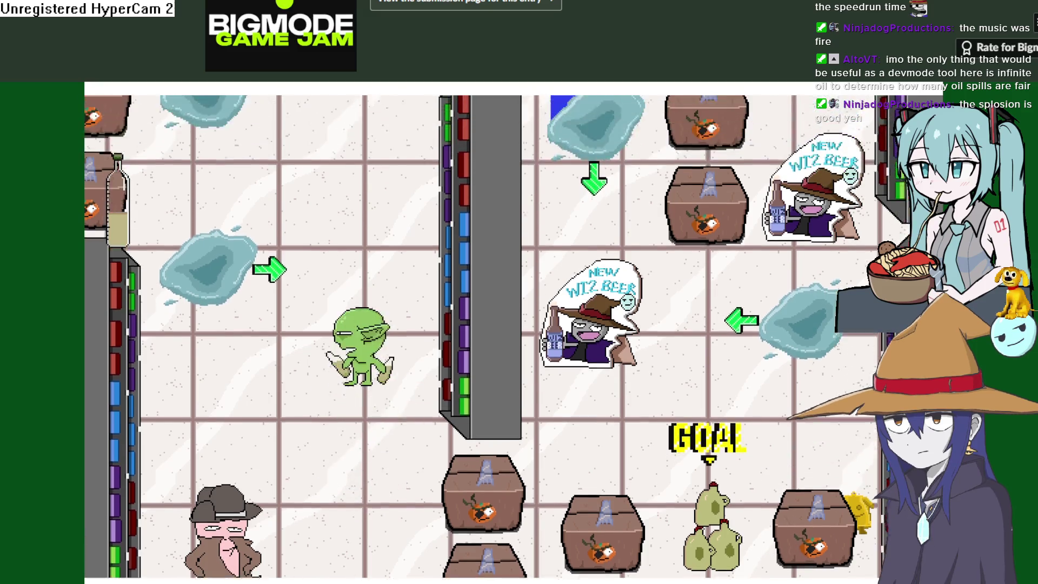
pyautogui.press('Up')
pyautogui.press('Right')
pyautogui.press('Left')
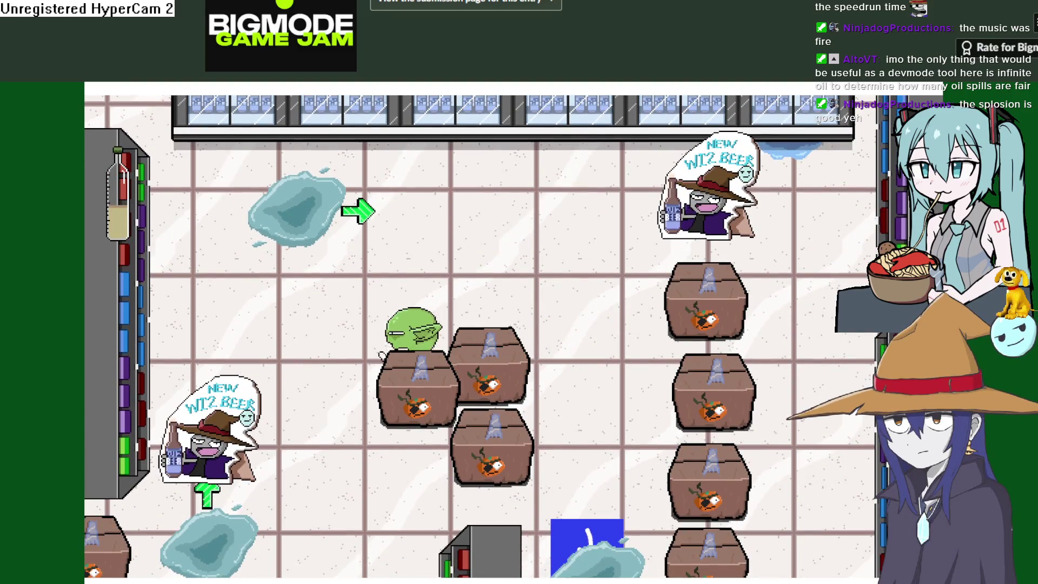
pyautogui.press('Up')
pyautogui.press('Right')
pyautogui.press('Right')
pyautogui.press('Left')
pyautogui.press('Down')
pyautogui.press('Down')
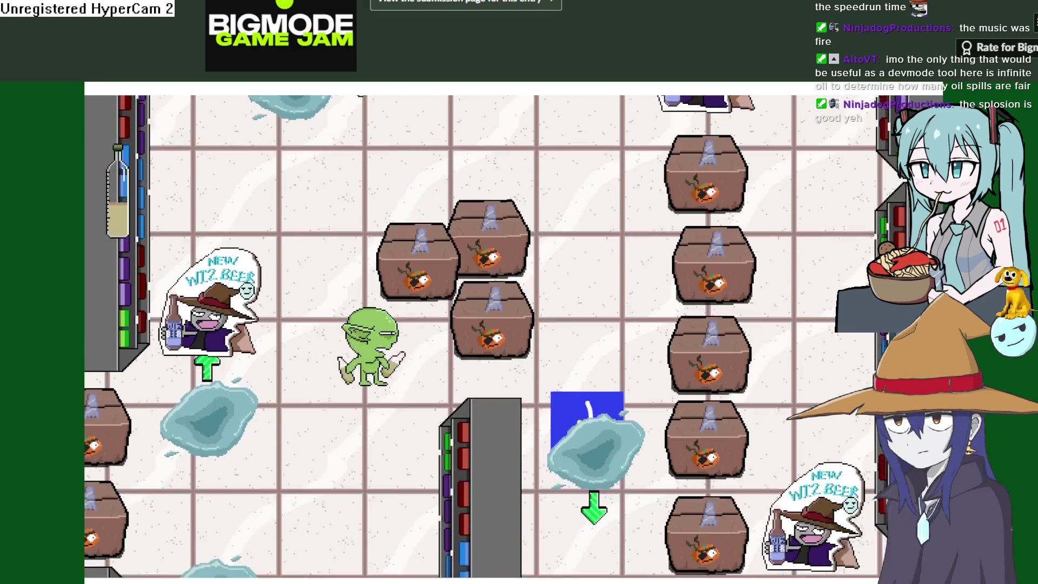
pyautogui.press('Right')
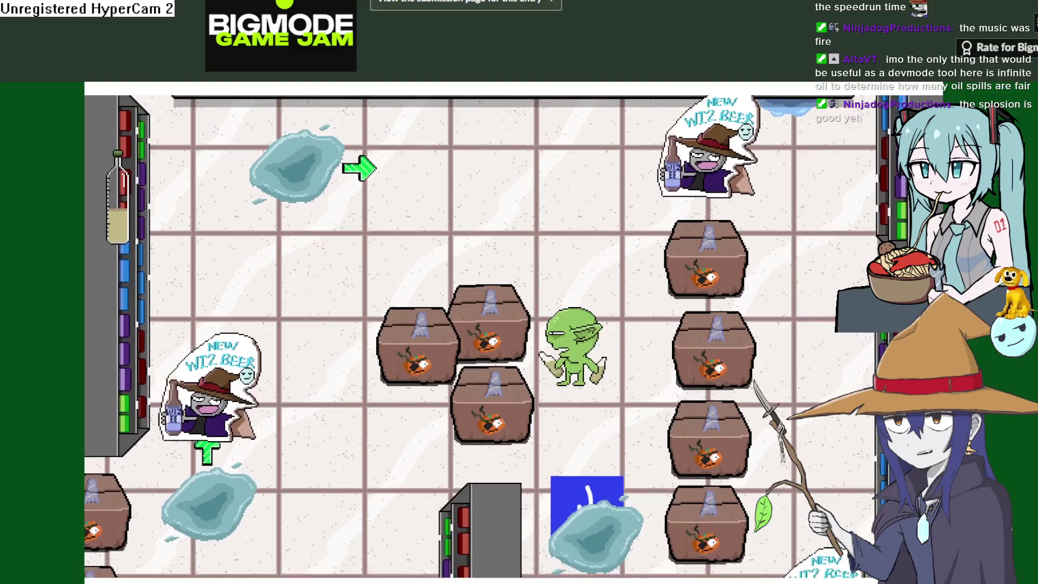
pyautogui.press('Up')
pyautogui.press('Left')
pyautogui.press('Down')
pyautogui.press('Down')
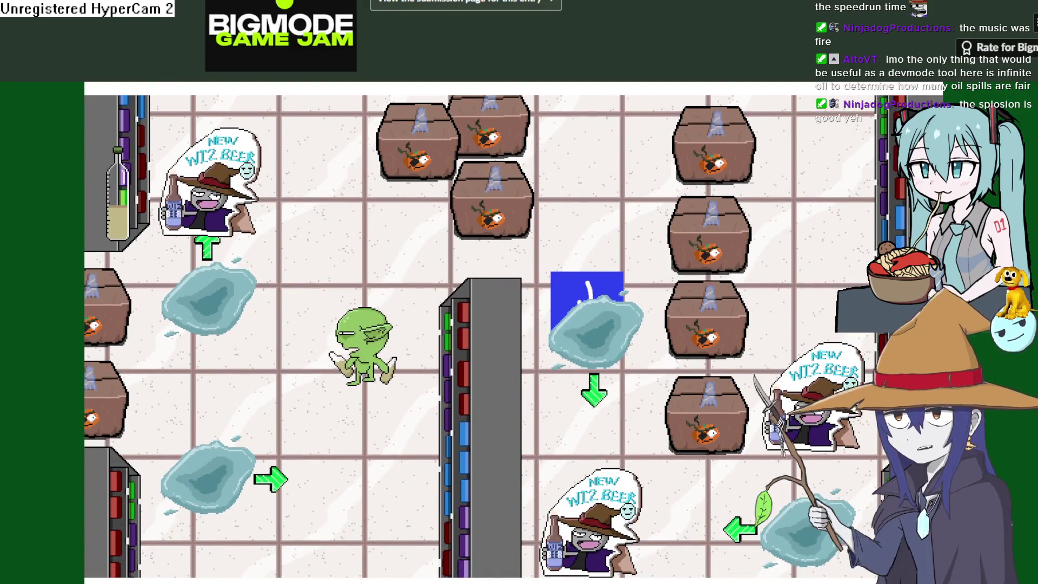
pyautogui.press('Down')
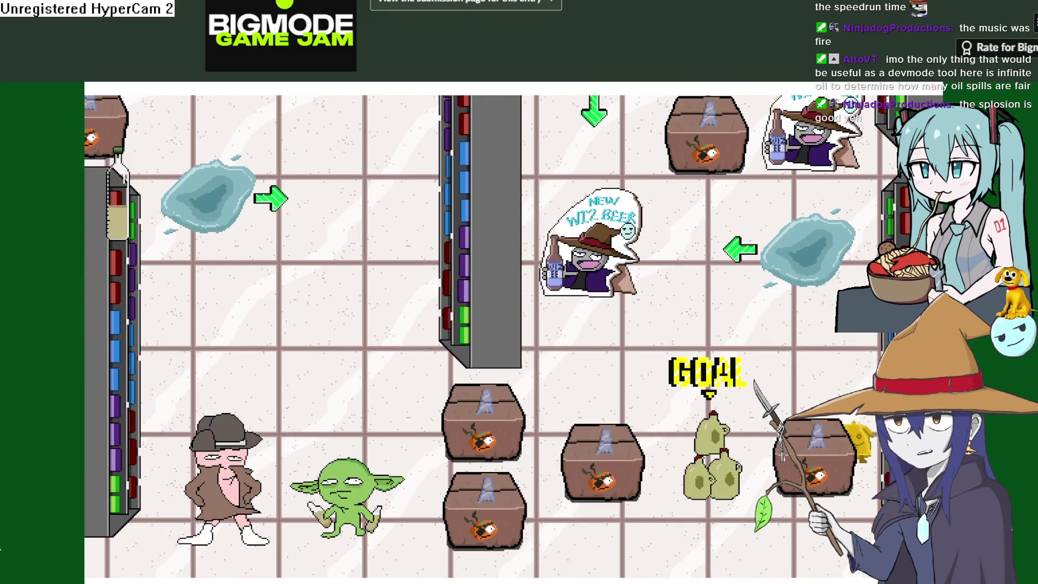
# Move the goblin up the aisle beside the oil spill and past the beer sign, spilling oil near the GOAL
pyautogui.press('Up')
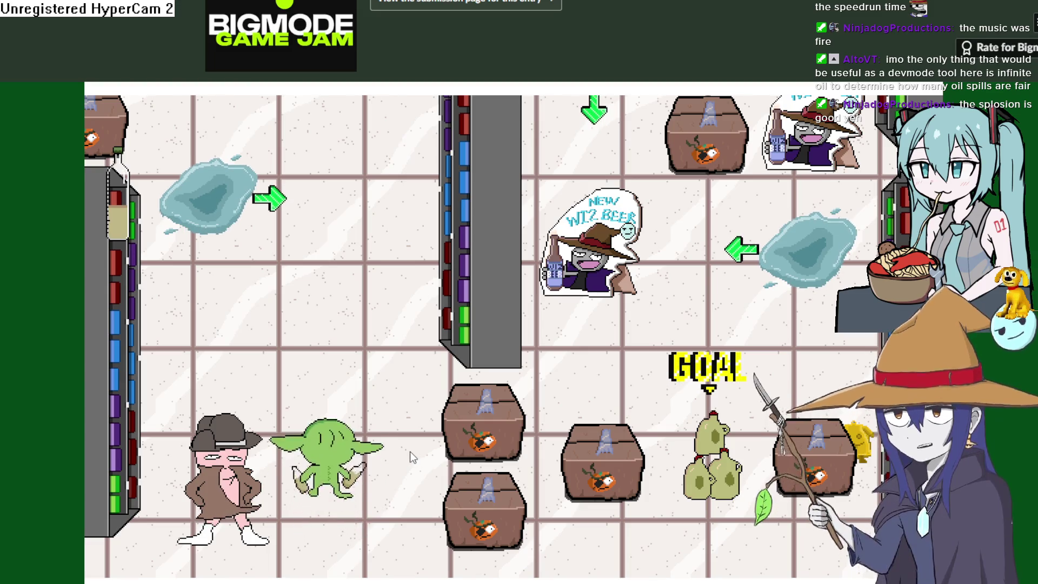
pyautogui.press('Up')
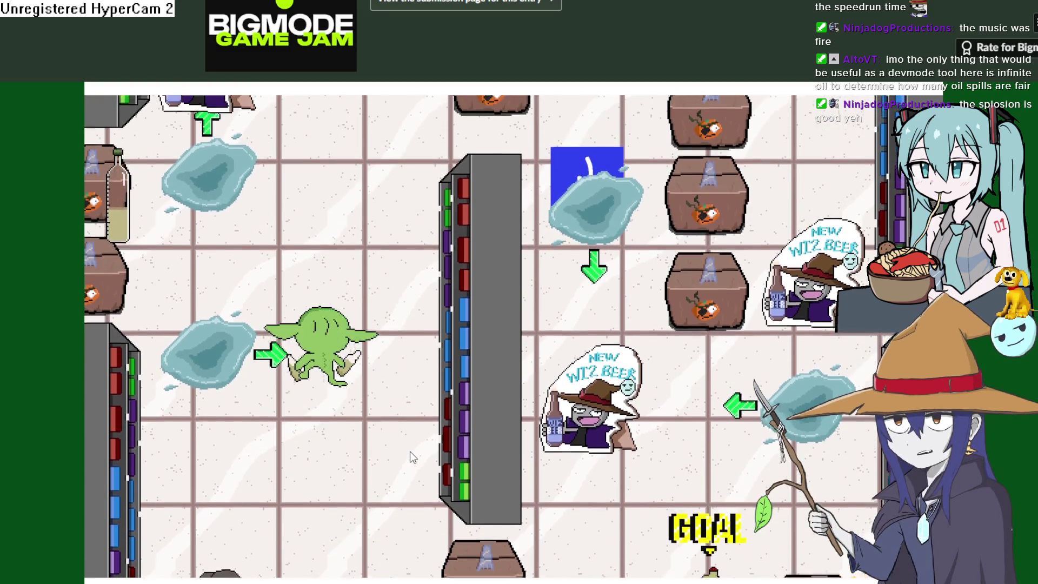
pyautogui.press('Down')
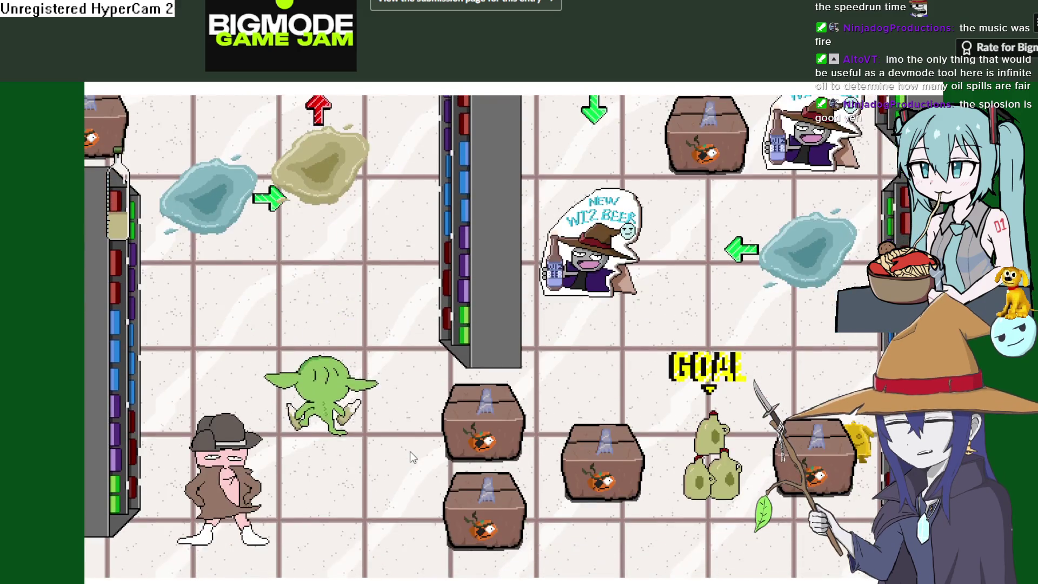
pyautogui.press('Up')
pyautogui.press('Right')
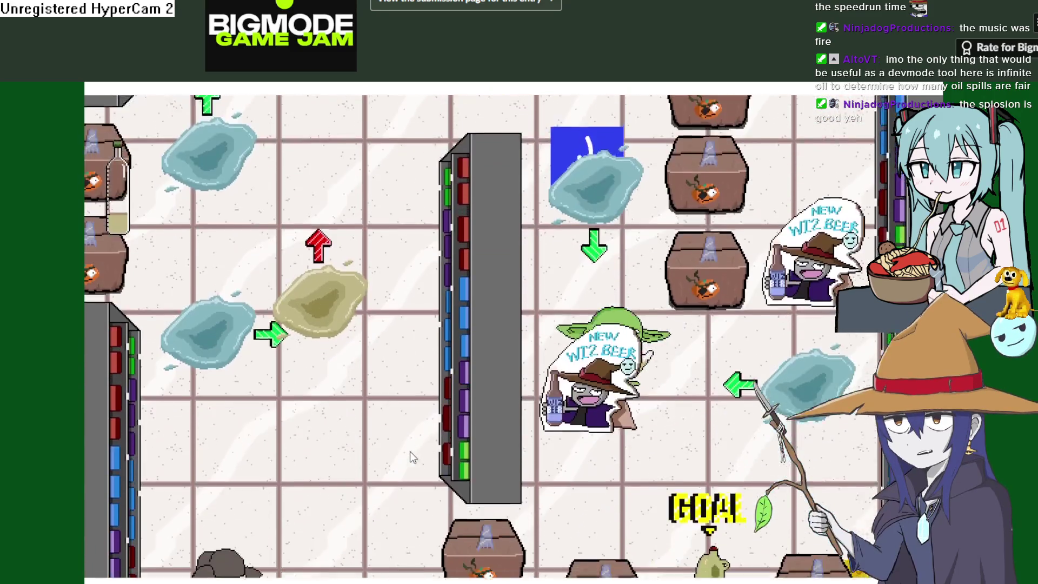
pyautogui.press('Up')
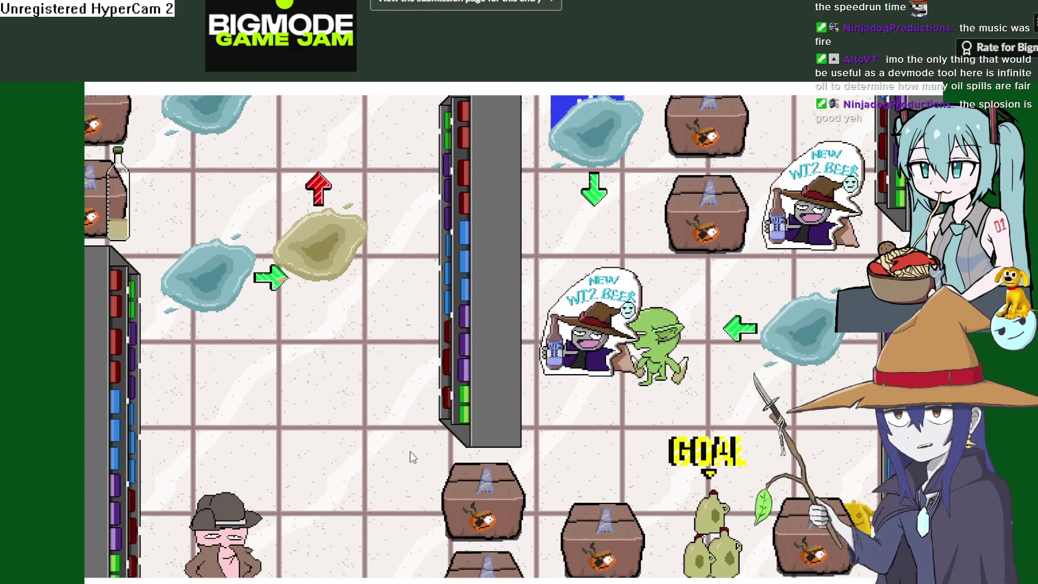
pyautogui.press('Up')
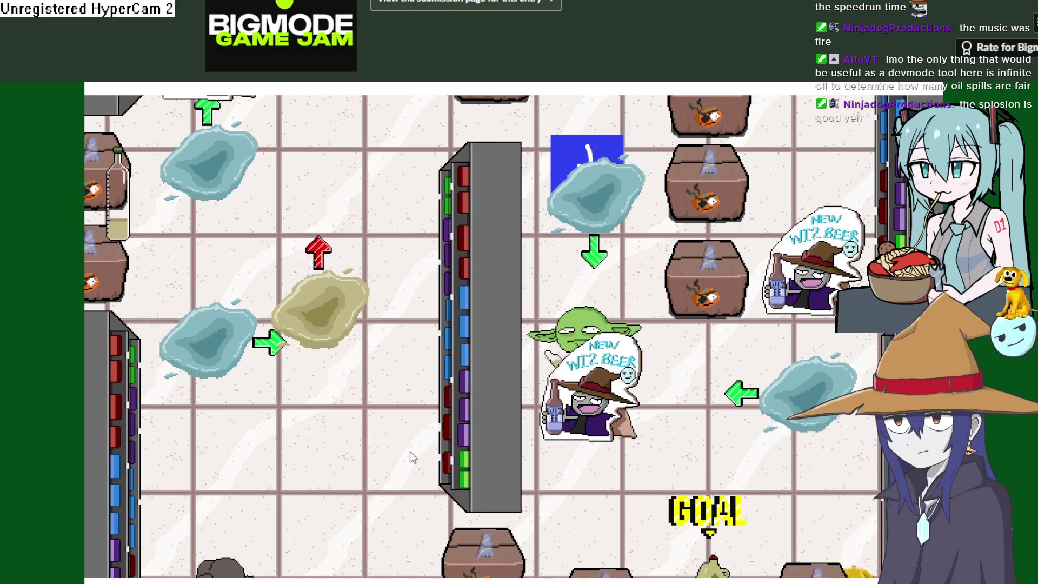
pyautogui.press('Down')
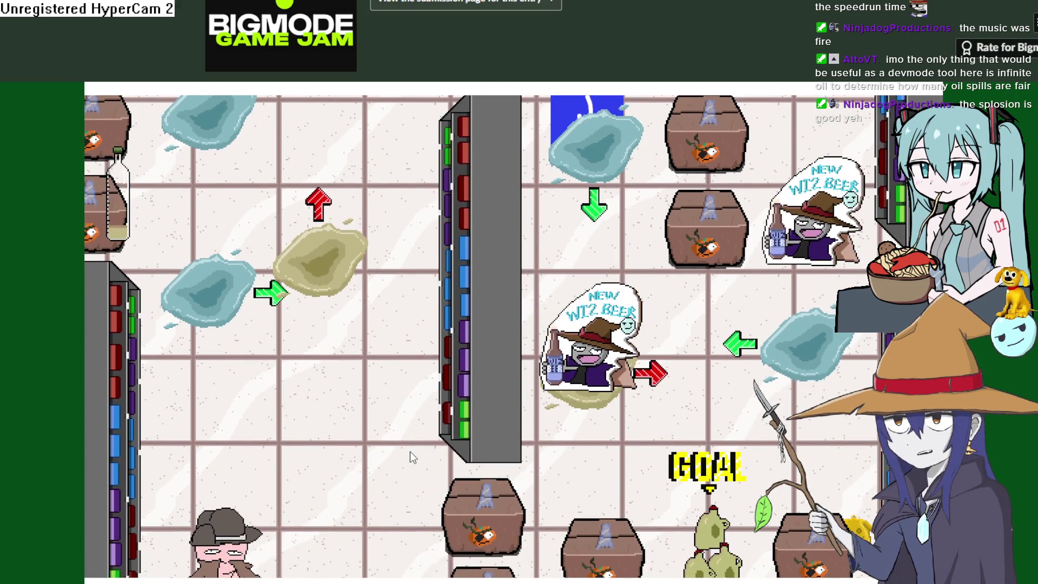
pyautogui.press('Down')
pyautogui.press('Left')
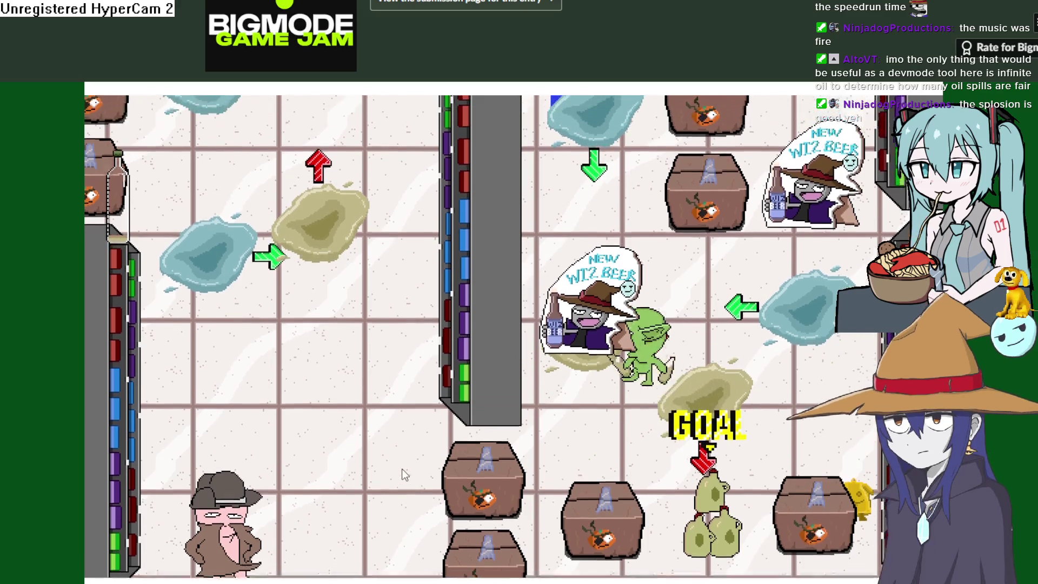
# Slide the pink character along the oil trail into the GOAL for SUCCESS
pyautogui.press('Up')
pyautogui.press('Left')
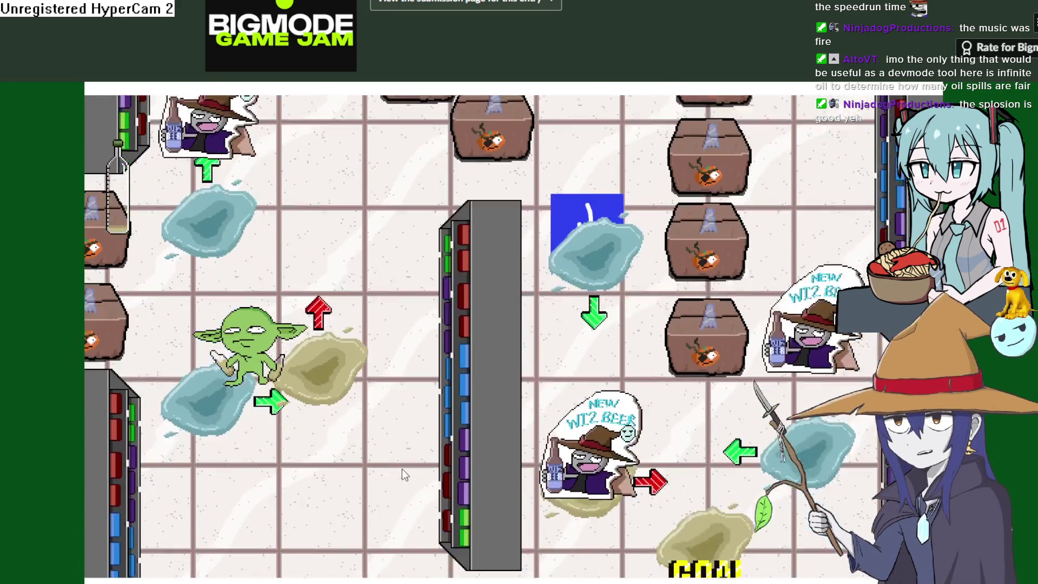
pyautogui.press('Down')
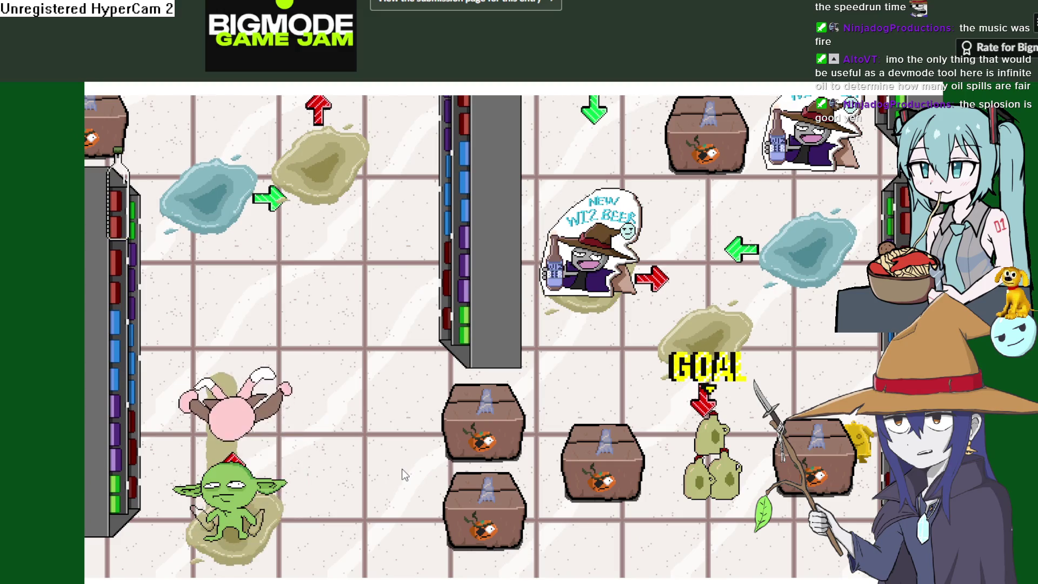
pyautogui.press('Up')
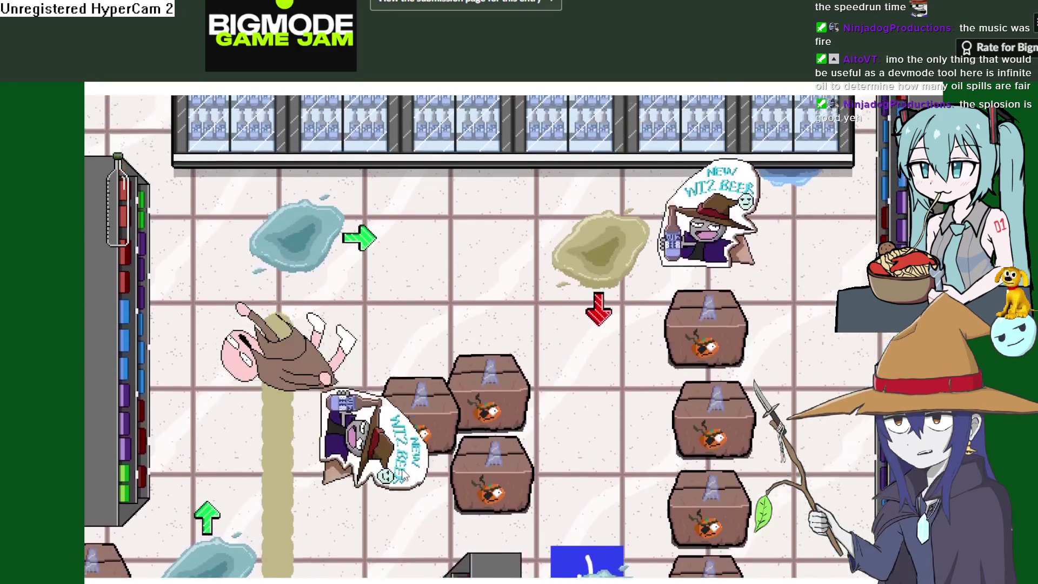
pyautogui.press('Up')
pyautogui.press('Right')
pyautogui.press('Down')
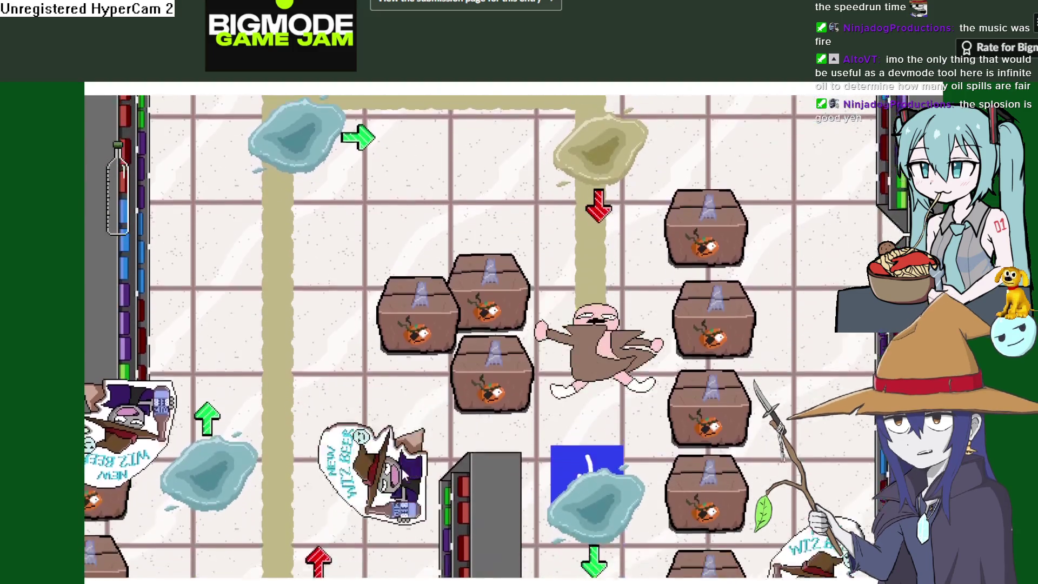
pyautogui.press('Right')
pyautogui.press('Down')
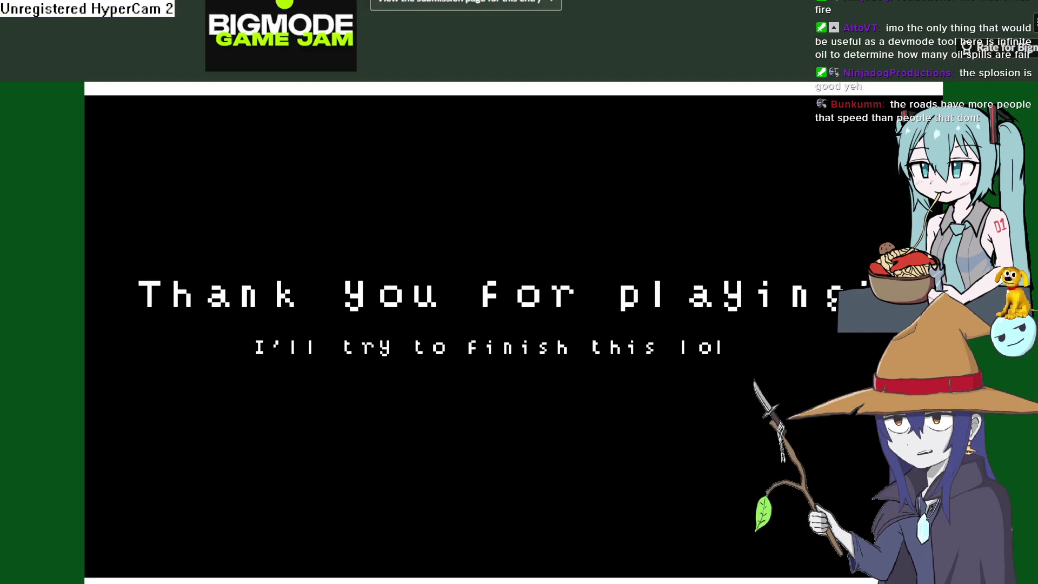
# Scroll the itch.io page to bring the 'Thank you for playing' screen back into view
pyautogui.scroll(-5, 535, 301)
pyautogui.scroll(6, 537, 297)
pyautogui.scroll(-2, 538, 299)
pyautogui.scroll(1, 538, 299)
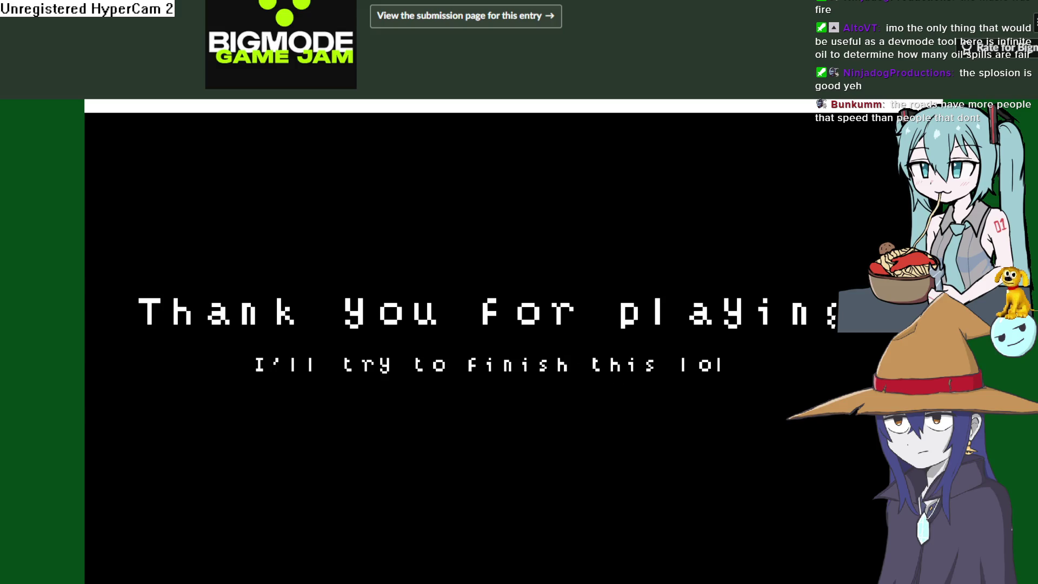
# Scroll down to the game embed and relaunch it with Run game
pyautogui.scroll(-1, 538, 299)
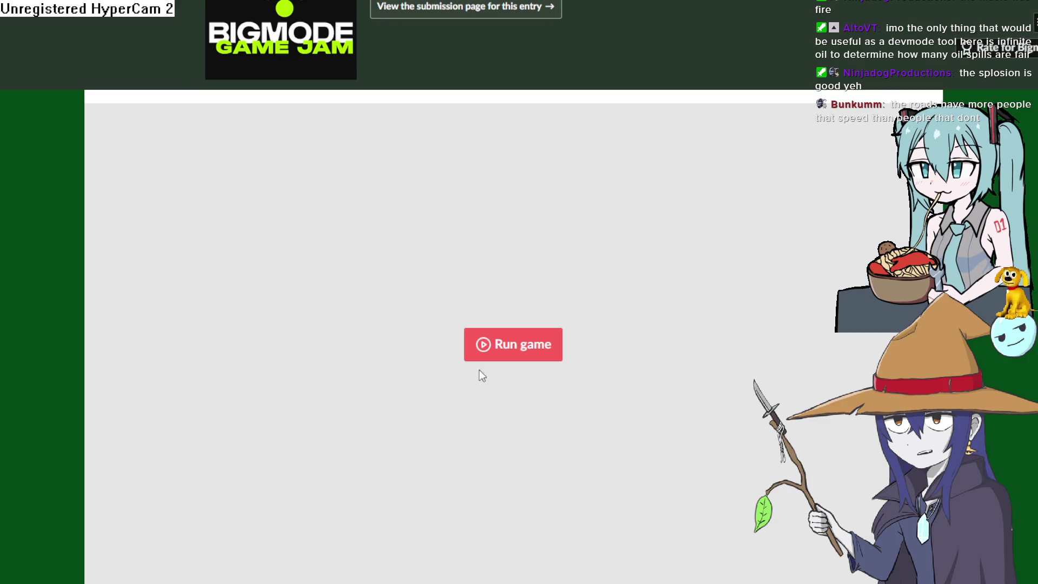
pyautogui.click(492, 349)
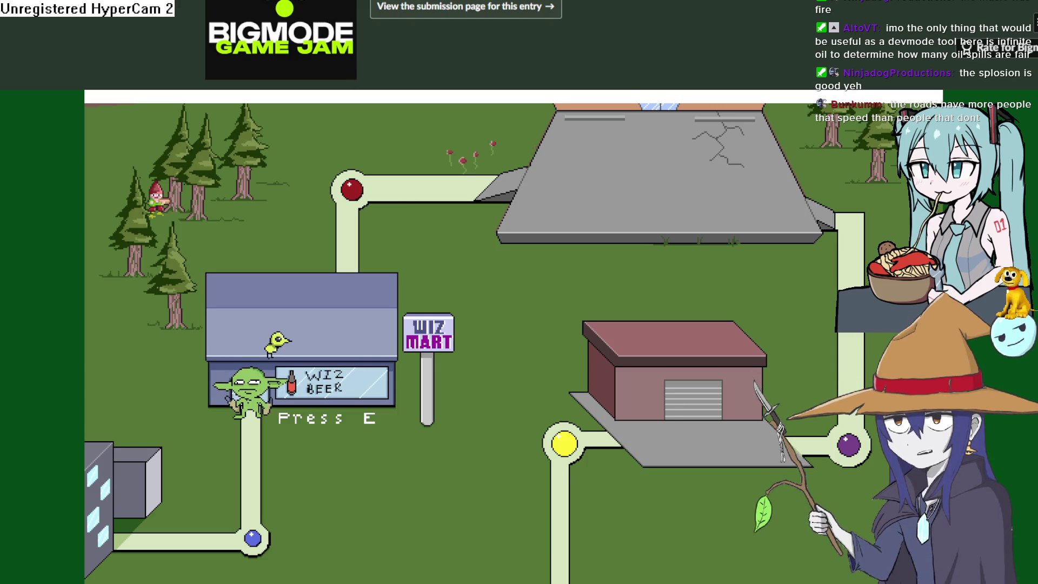
# Glance at the Bigmode Game Jam 2026 overview, then open the Glob Quest jam submission page
pyautogui.scroll(3, 361, 134)
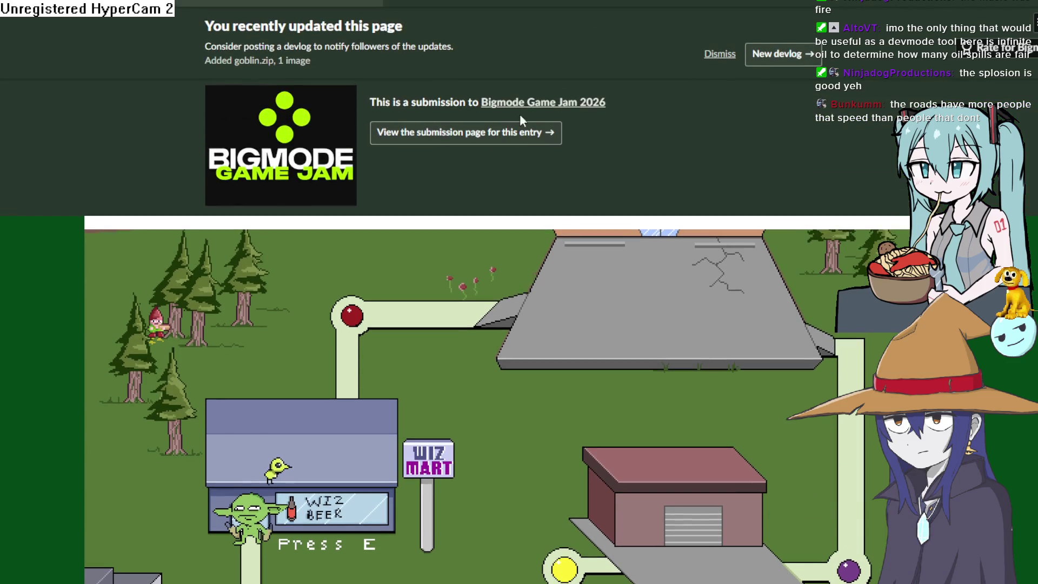
pyautogui.click(529, 103)
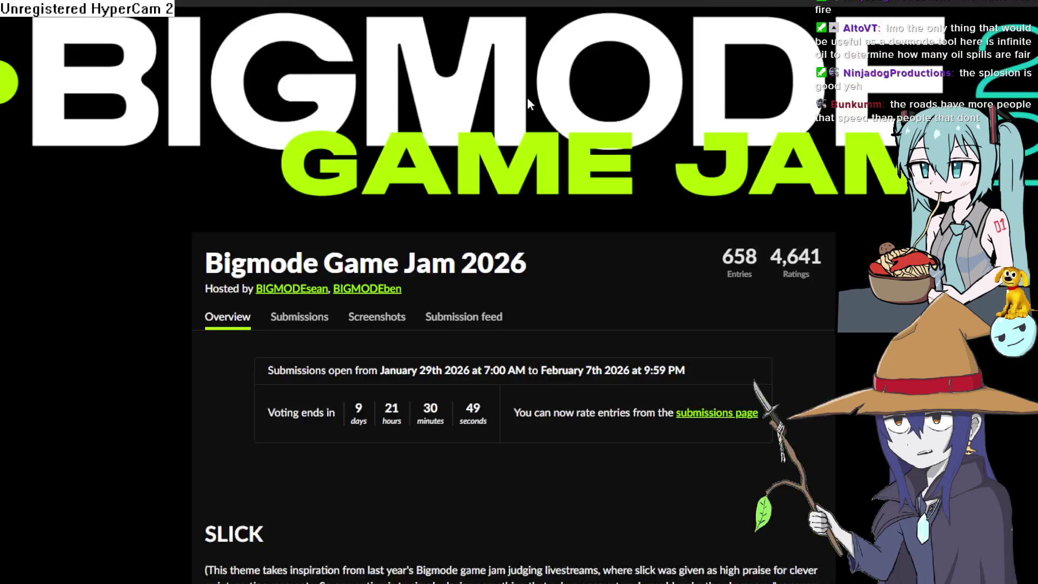
pyautogui.hotkey('alt', 'Left')
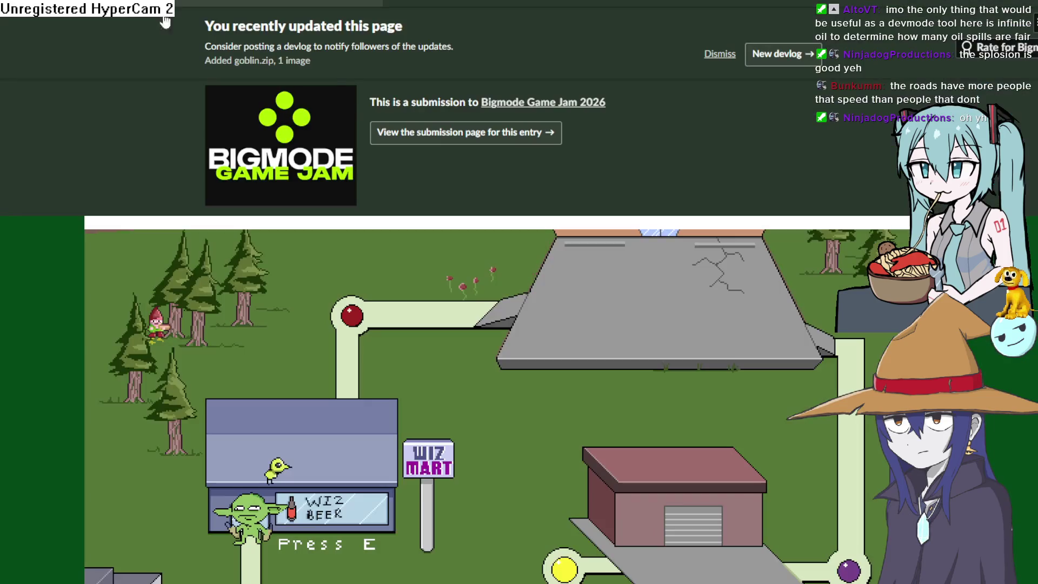
pyautogui.click(425, 142)
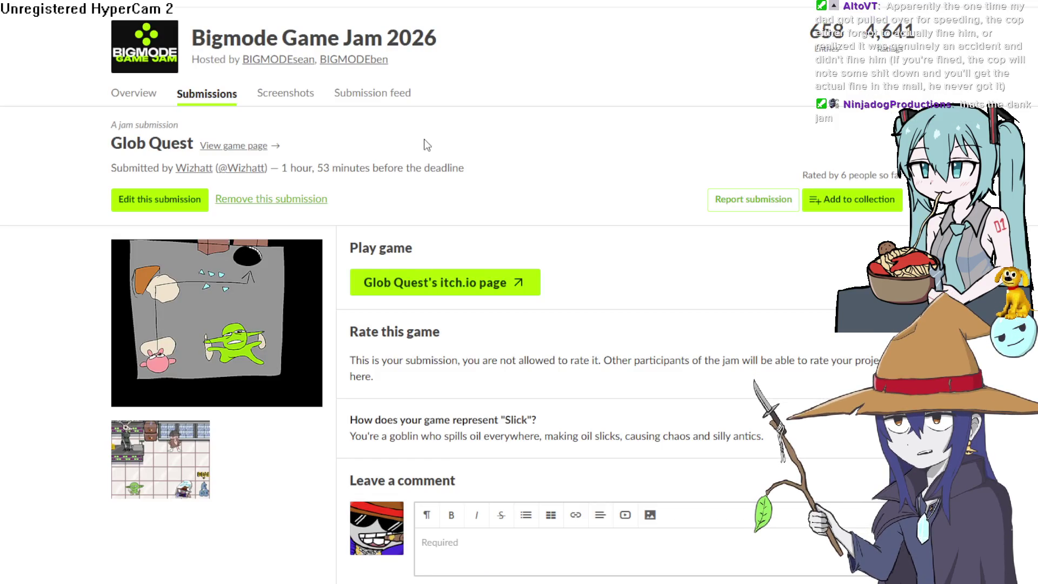
# Read through the comments on the Glob Quest submission, highlighting part of the first comment
pyautogui.scroll(-5, 424, 144)
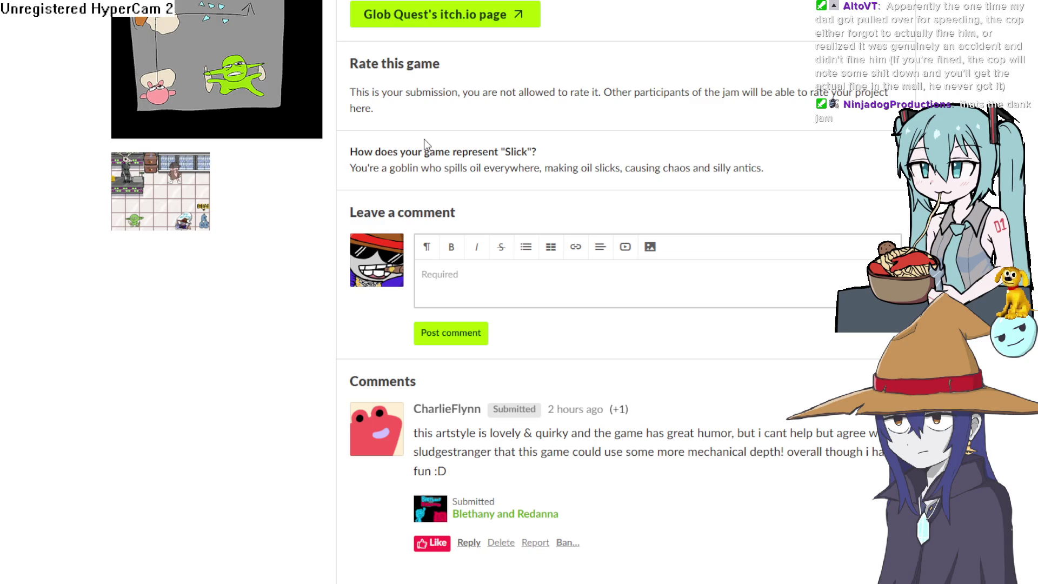
pyautogui.scroll(-2, 423, 139)
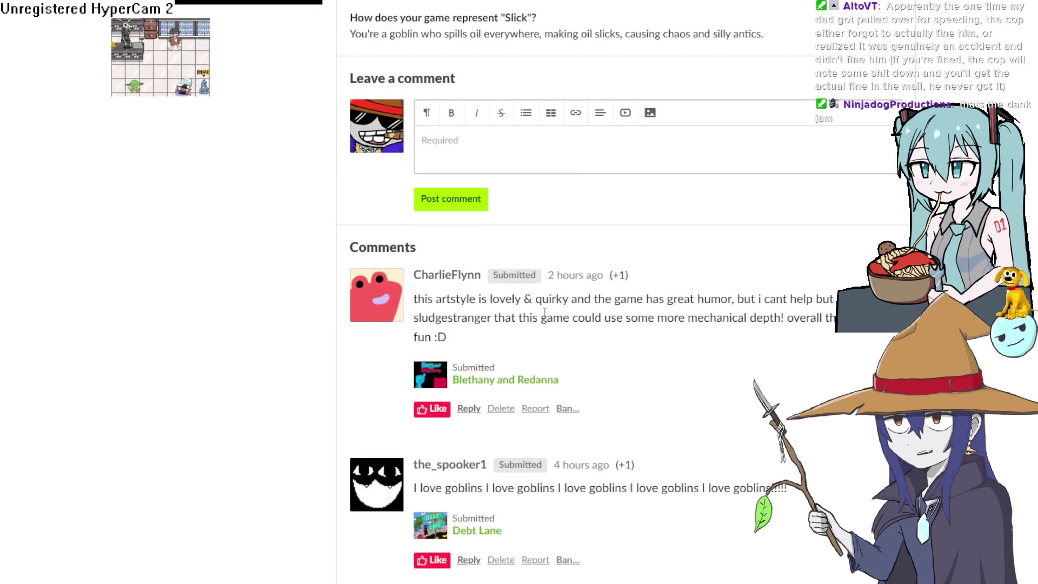
pyautogui.moveTo(584, 314); pyautogui.dragTo(795, 299)
pyautogui.click(793, 295)
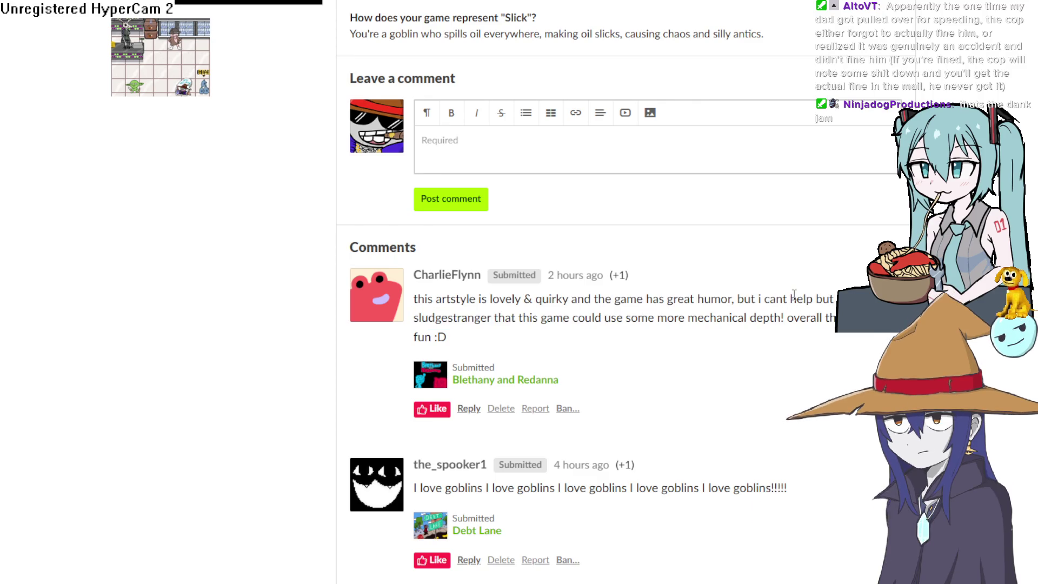
pyautogui.scroll(-6, 794, 294)
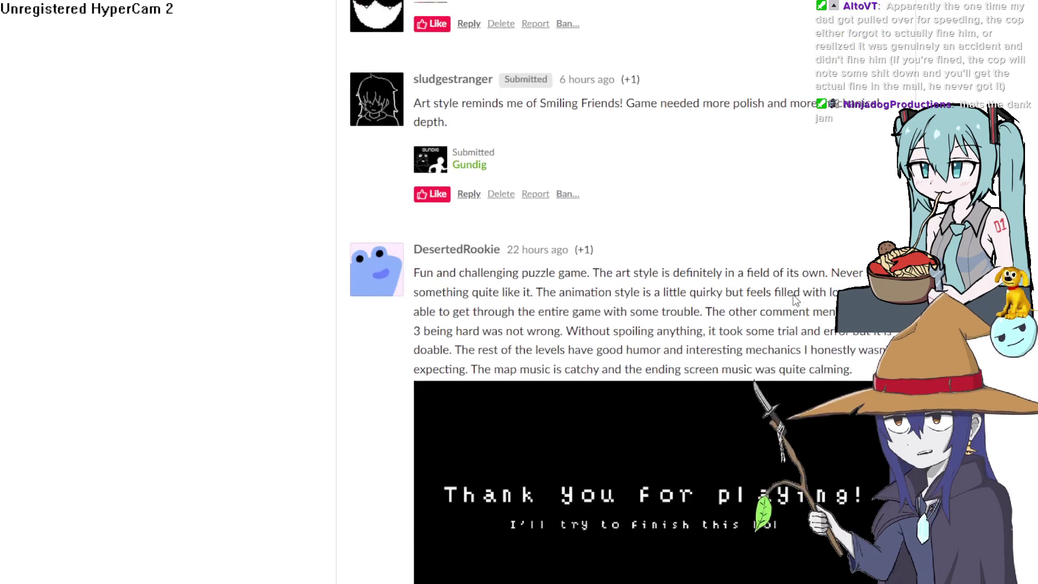
pyautogui.scroll(-6, 673, 241)
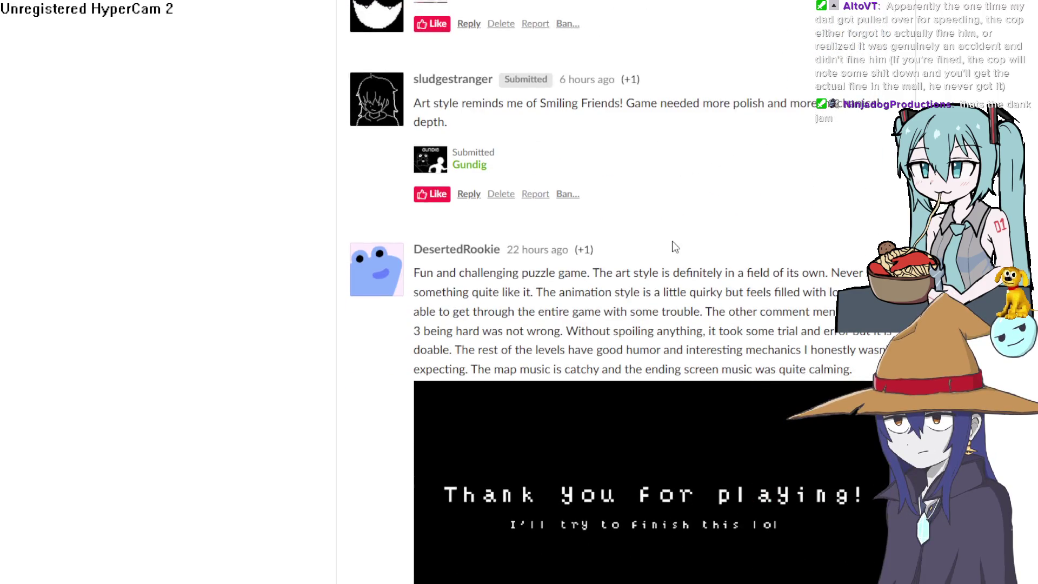
pyautogui.scroll(2, 659, 252)
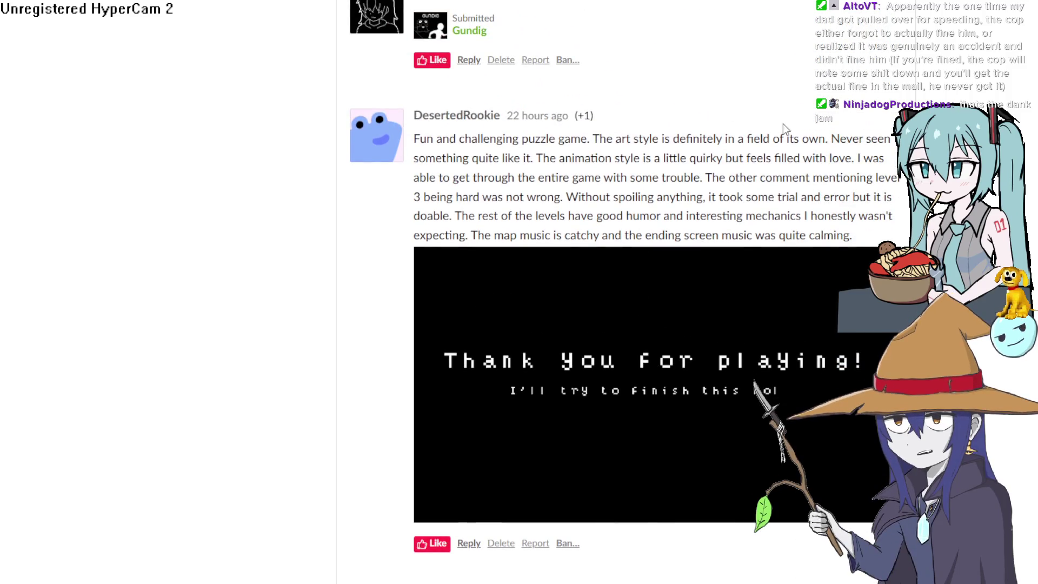
pyautogui.scroll(-6, 837, 185)
pyautogui.scroll(8, 833, 193)
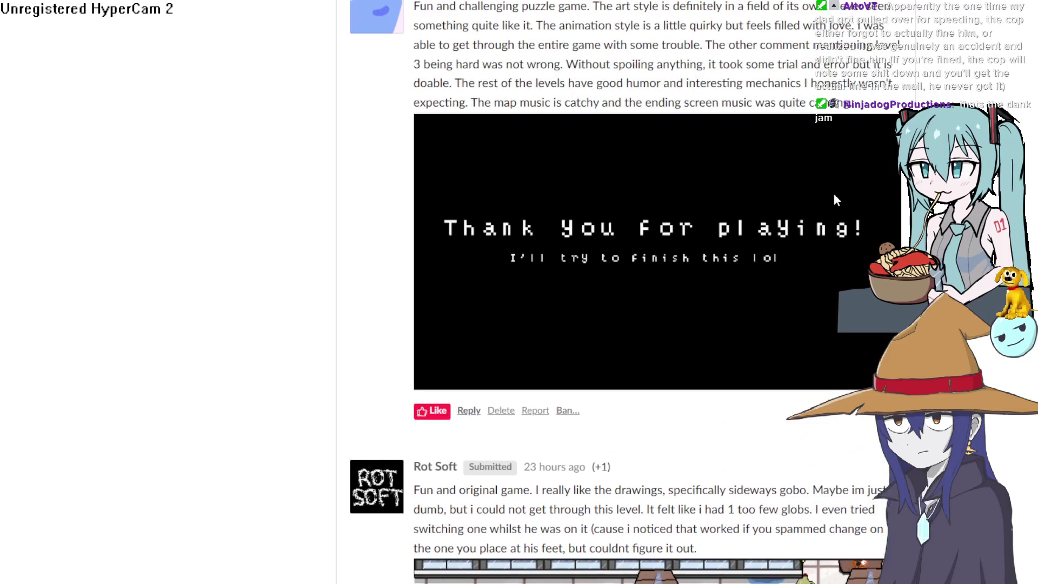
pyautogui.scroll(15, 833, 193)
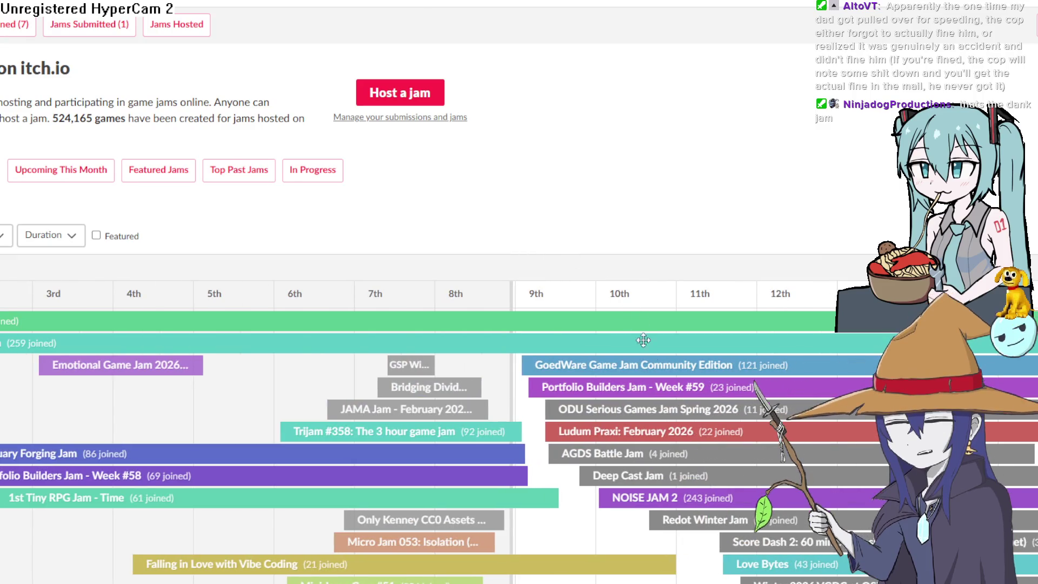
# Pan the jam calendar to later dates and open GoedWare Game Jam Community Edition
pyautogui.scroll(-2, 642, 388)
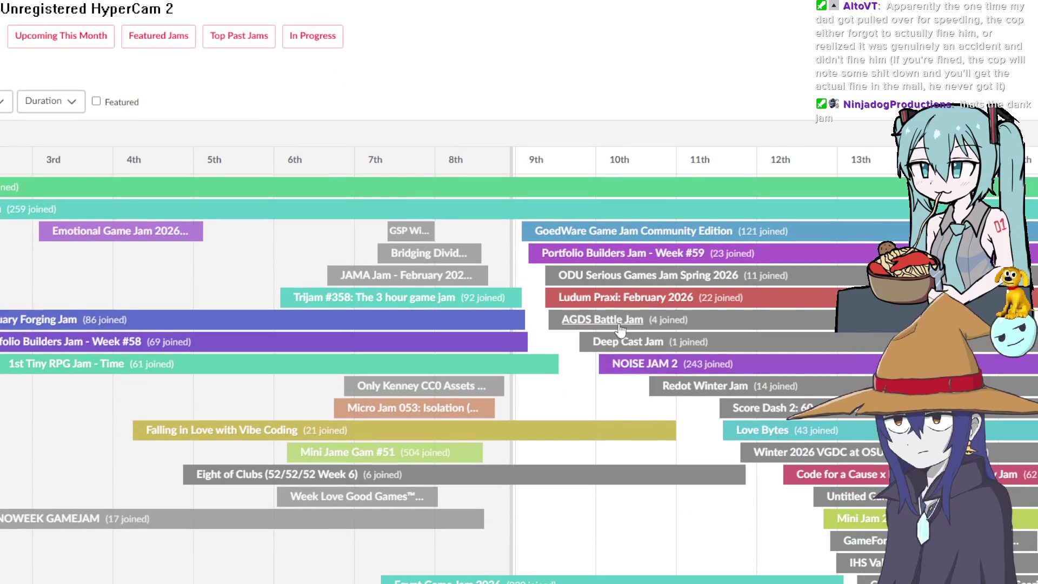
pyautogui.moveTo(617, 387); pyautogui.dragTo(308, 389)
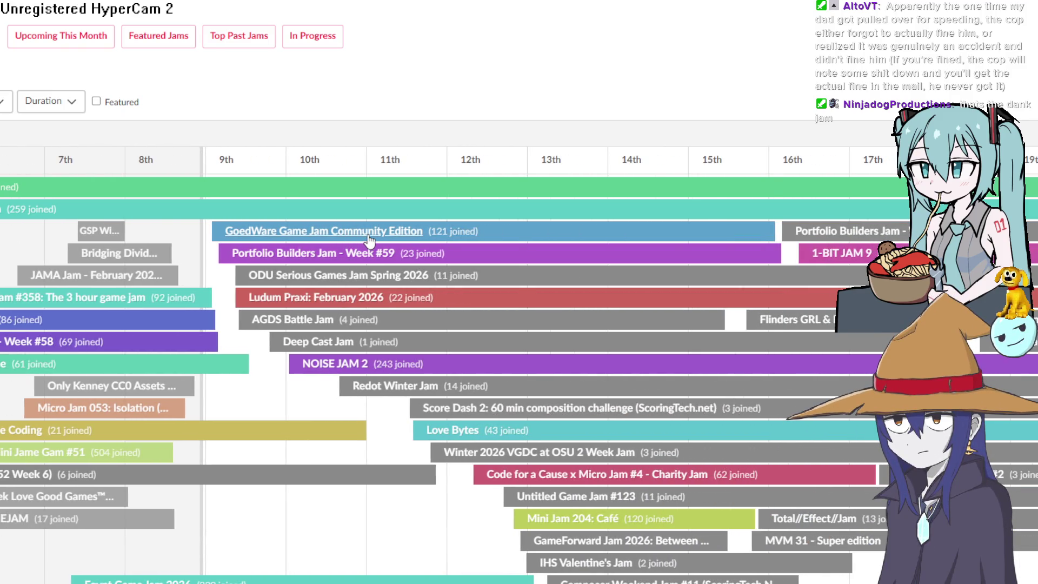
pyautogui.click(370, 239)
pyautogui.scroll(-6, 378, 255)
pyautogui.scroll(2, 388, 262)
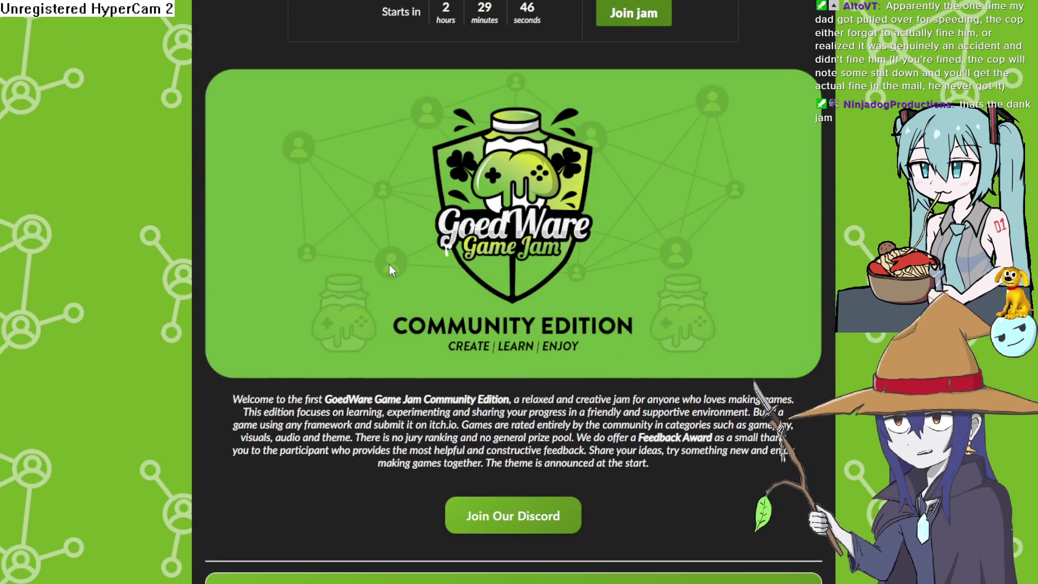
# Expand the GoedWare jam's Goal section, read its intro and bullets, then scroll back up
pyautogui.scroll(-10, 872, 334)
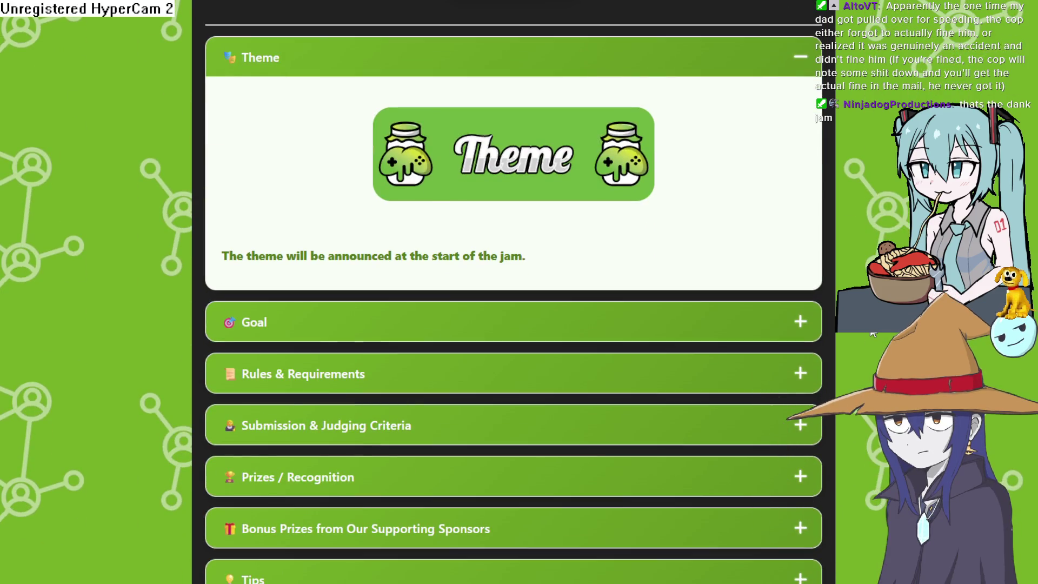
pyautogui.scroll(-2, 709, 276)
pyautogui.click(765, 204)
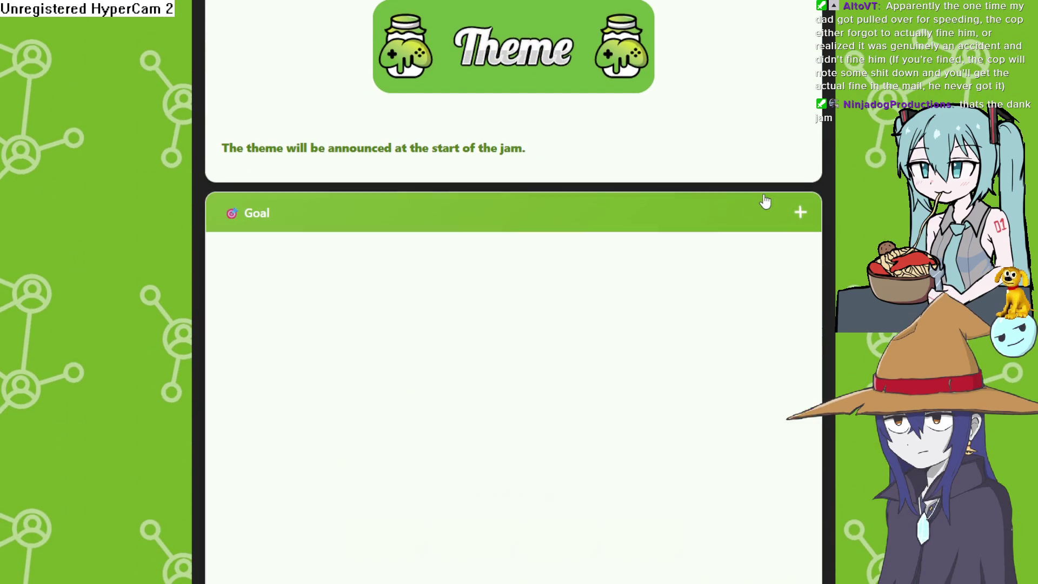
pyautogui.click(765, 201)
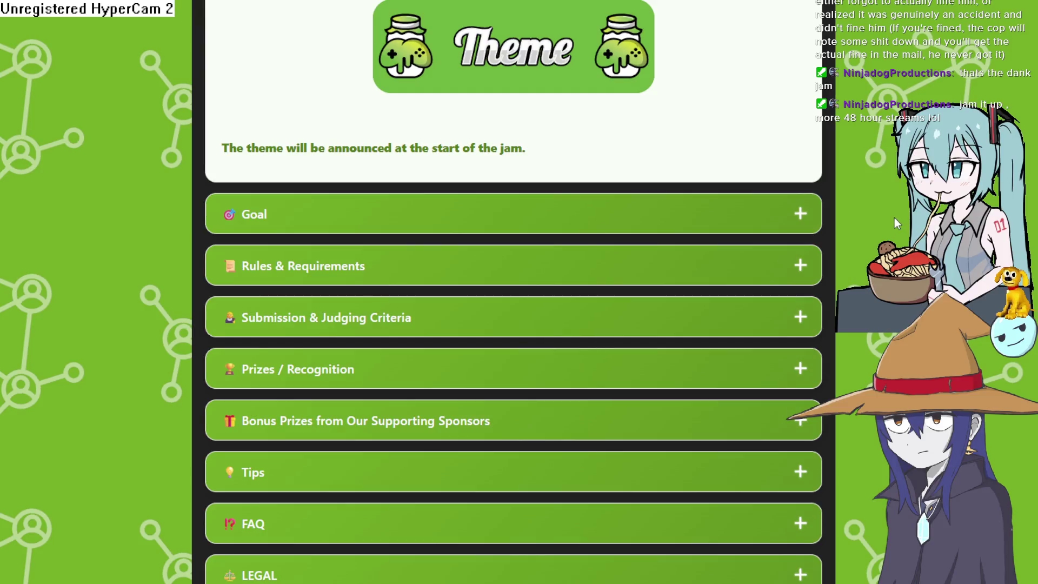
pyautogui.click(814, 232)
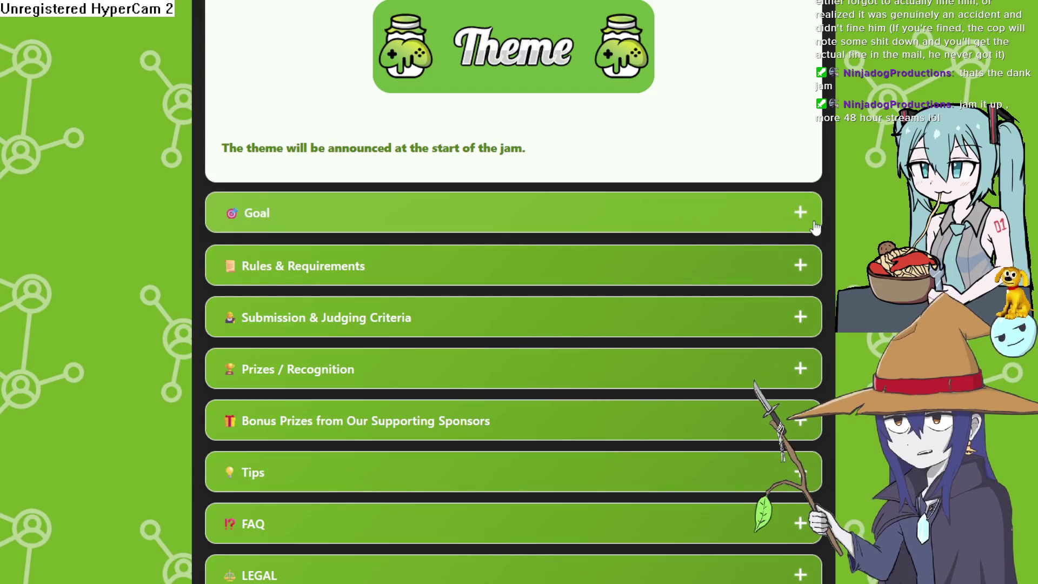
pyautogui.scroll(-5, 815, 232)
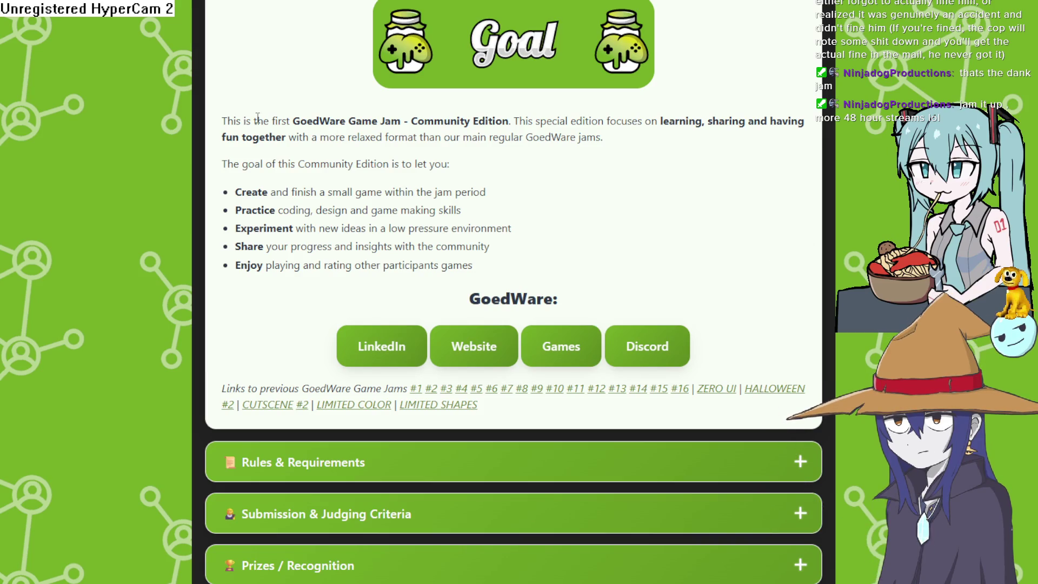
pyautogui.moveTo(288, 121)
pyautogui.mouseDown()
pyautogui.moveTo(758, 137)
pyautogui.moveTo(823, 183)
pyautogui.mouseUp()
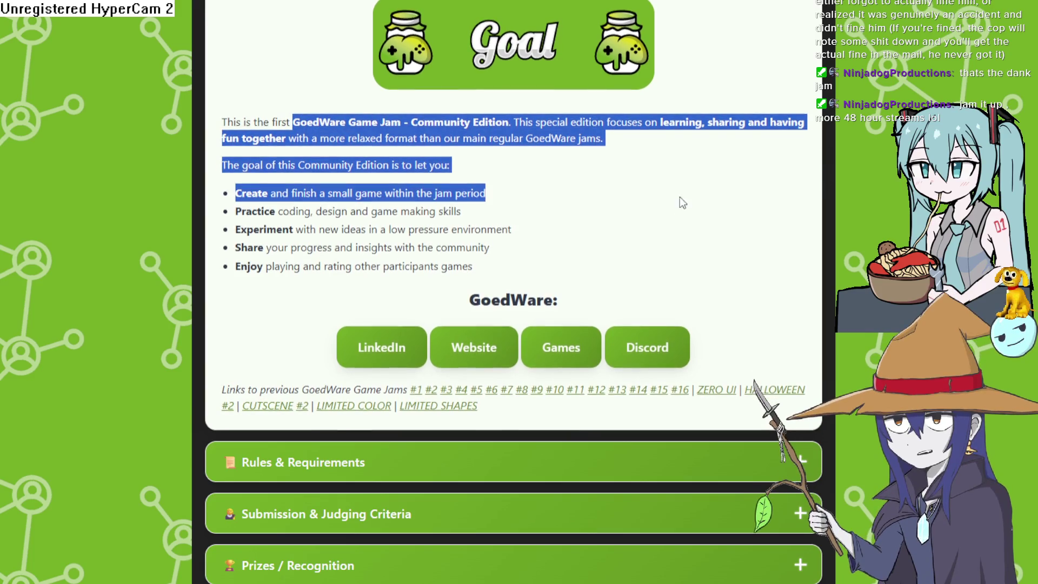
pyautogui.click(676, 201)
pyautogui.scroll(10, 498, 154)
pyautogui.scroll(15, 492, 151)
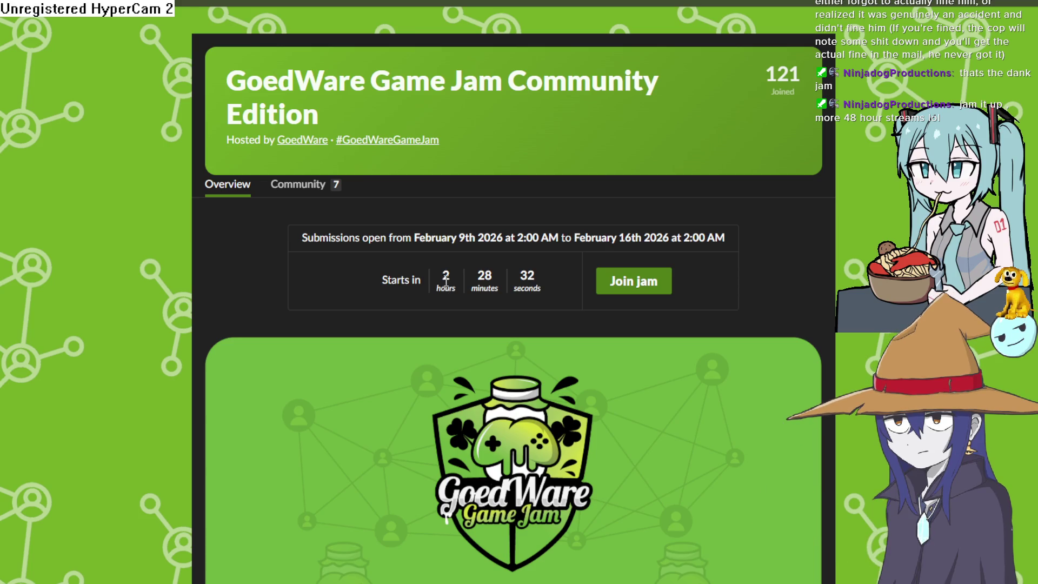
# Skim the GoedWare jam's welcome paragraph, then go back to the jams calendar
pyautogui.scroll(-10, 446, 286)
pyautogui.scroll(5, 445, 290)
pyautogui.scroll(-5, 444, 274)
pyautogui.scroll(5, 444, 273)
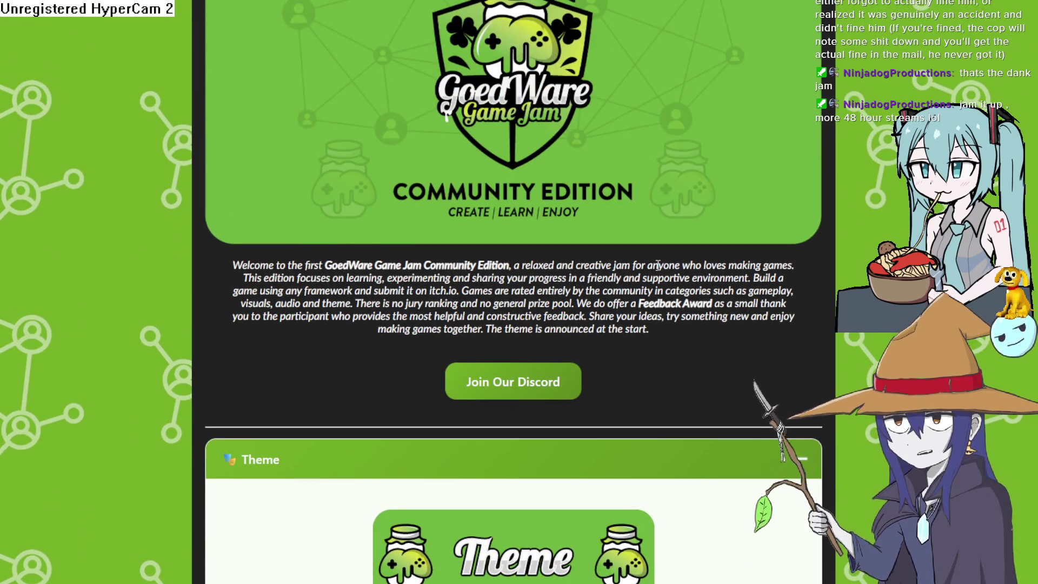
pyautogui.moveTo(642, 270)
pyautogui.mouseDown()
pyautogui.moveTo(783, 279)
pyautogui.moveTo(541, 292)
pyautogui.moveTo(343, 279)
pyautogui.moveTo(460, 292)
pyautogui.moveTo(477, 282)
pyautogui.mouseUp()
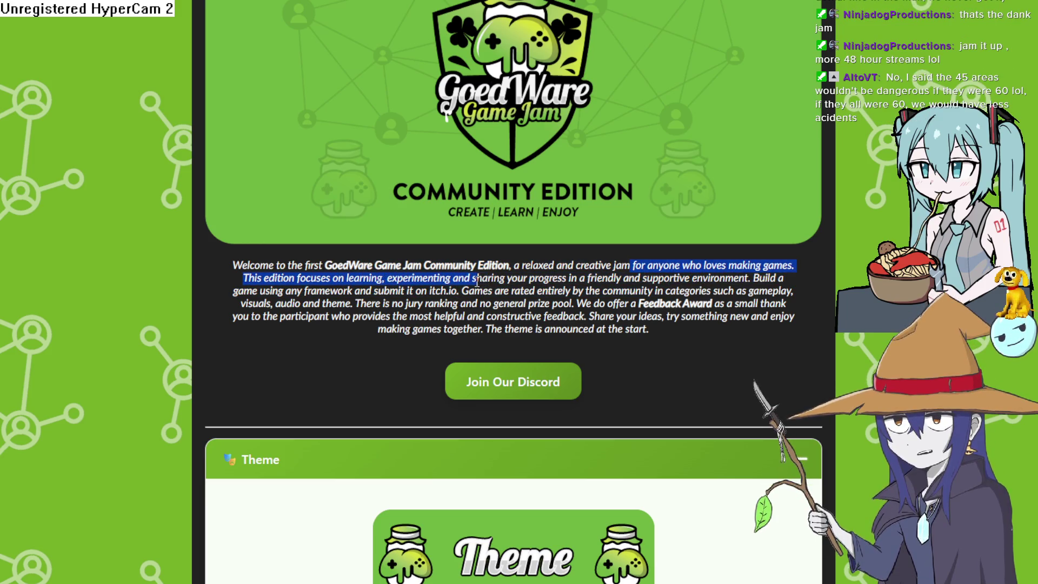
pyautogui.click(442, 264)
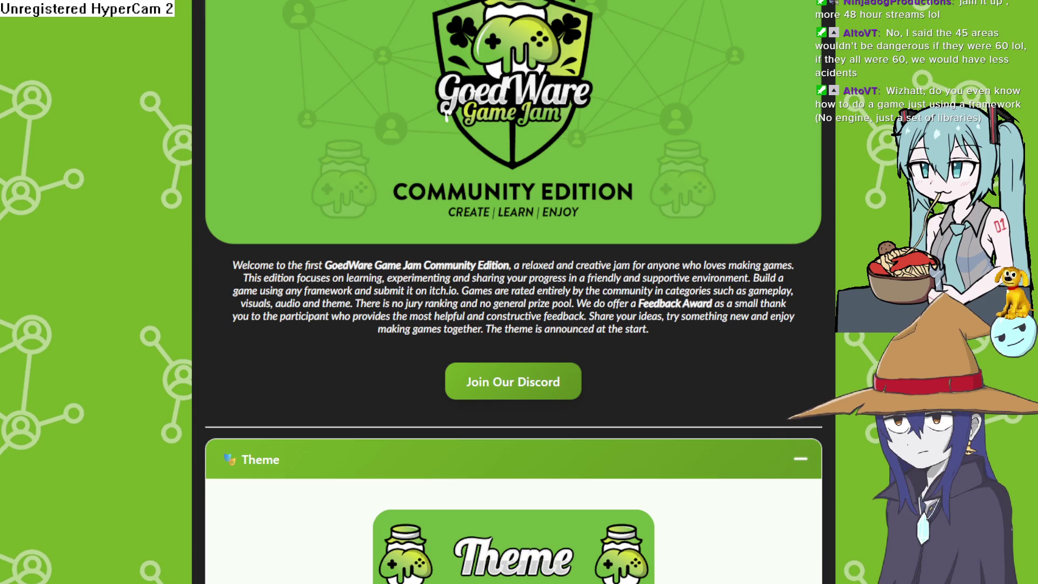
pyautogui.hotkey('alt', 'Left')
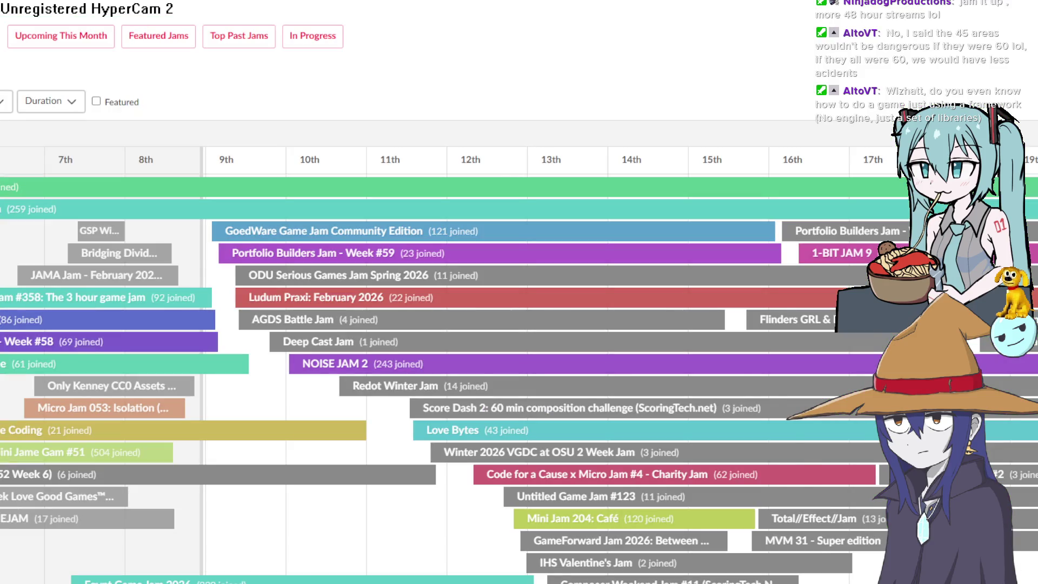
# Find NOISE JAM 2 on the jam timeline, open its page and scroll to About
pyautogui.scroll(-2, 378, 151)
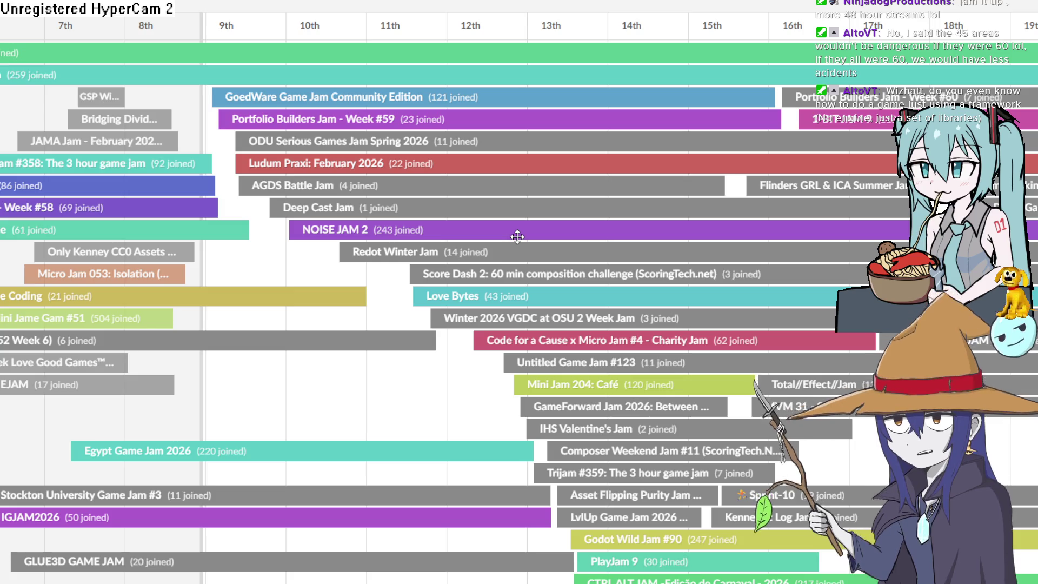
pyautogui.scroll(-2, 517, 237)
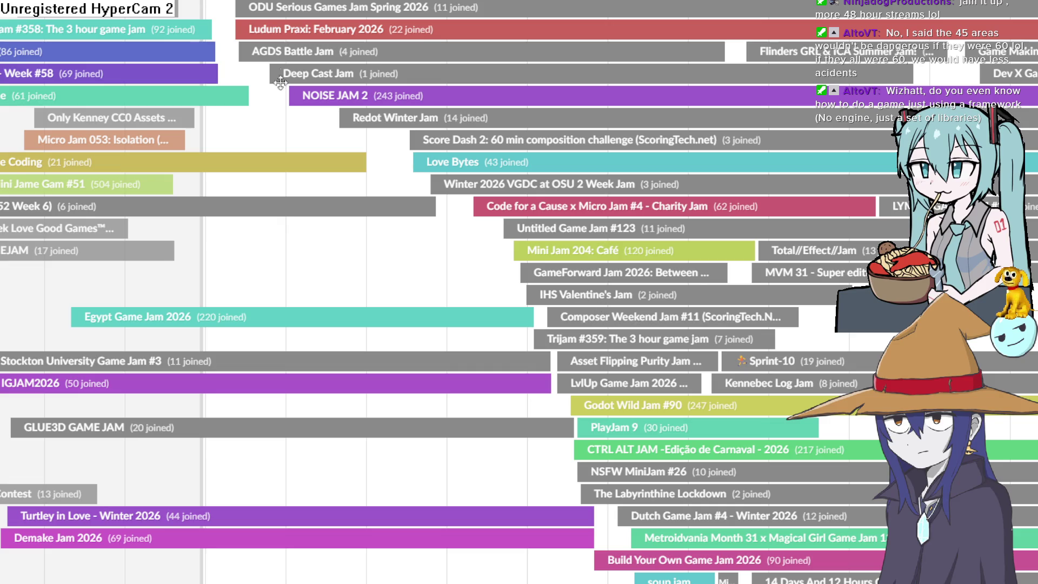
pyautogui.scroll(2, 373, 184)
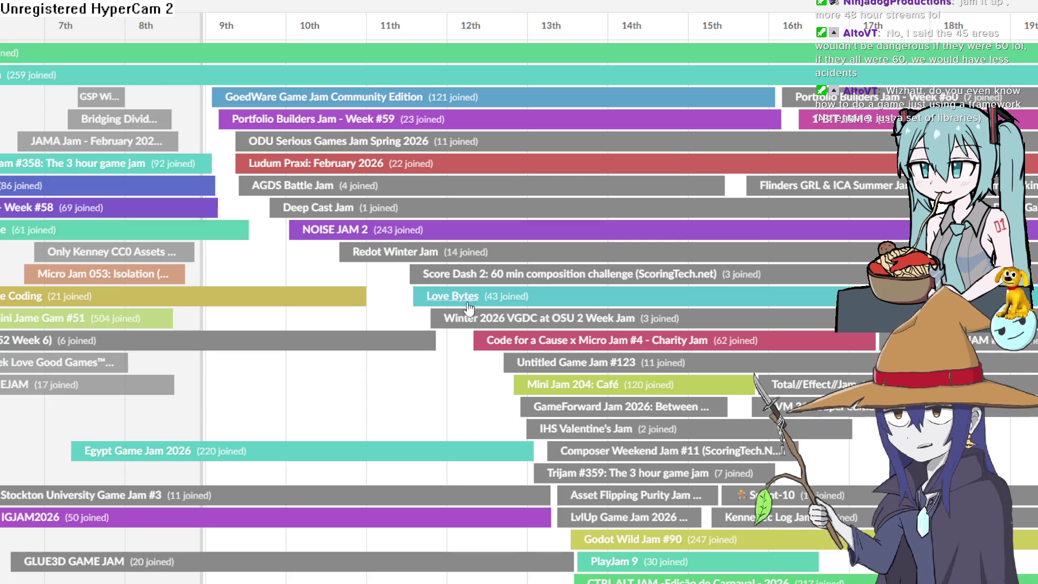
pyautogui.scroll(-2, 490, 296)
pyautogui.scroll(6, 304, 195)
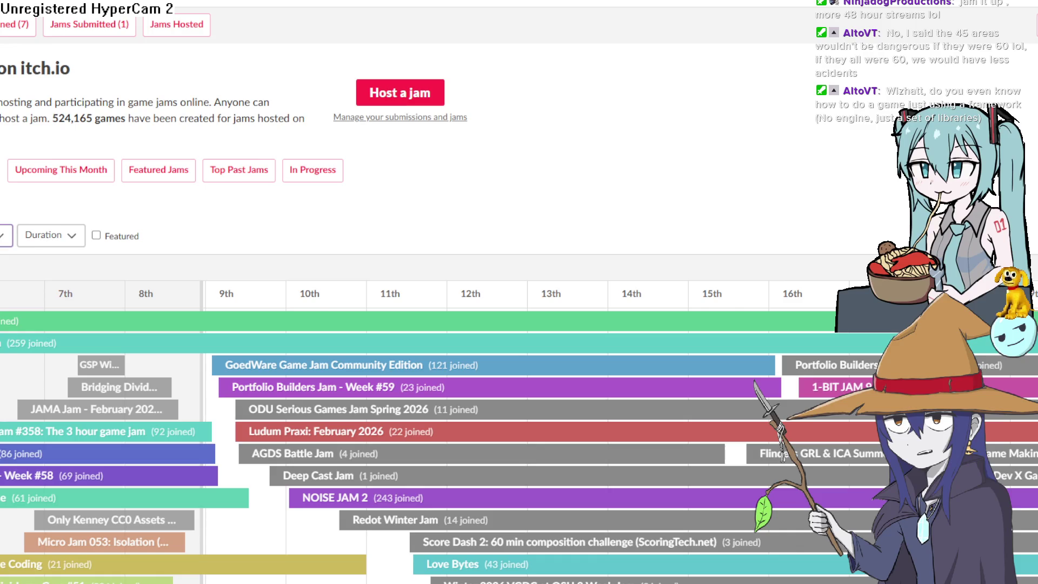
pyautogui.scroll(-2, 521, 325)
pyautogui.scroll(3, 352, 240)
pyautogui.scroll(-3, 352, 240)
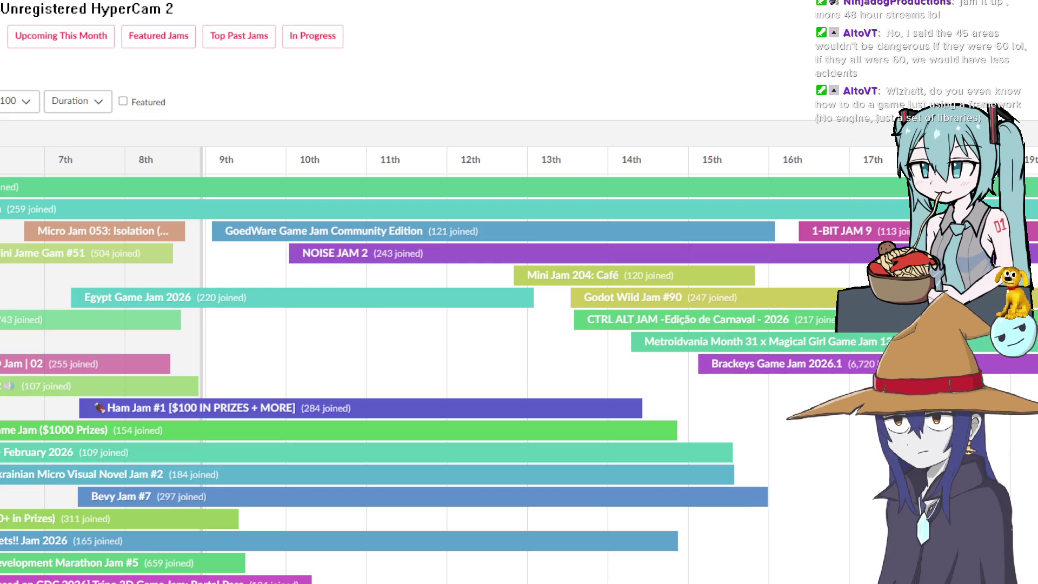
pyautogui.click(335, 253)
pyautogui.scroll(-5, 452, 365)
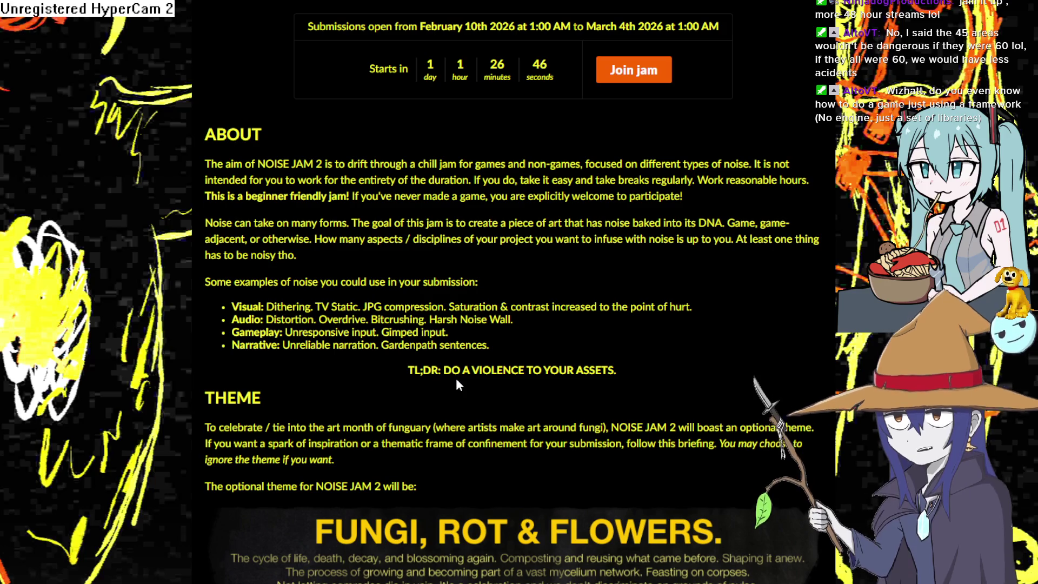
# Read NOISE JAM 2's about, theme and rules, then return to the GoedWare jam tab
pyautogui.scroll(-2, 456, 378)
pyautogui.scroll(-4, 456, 384)
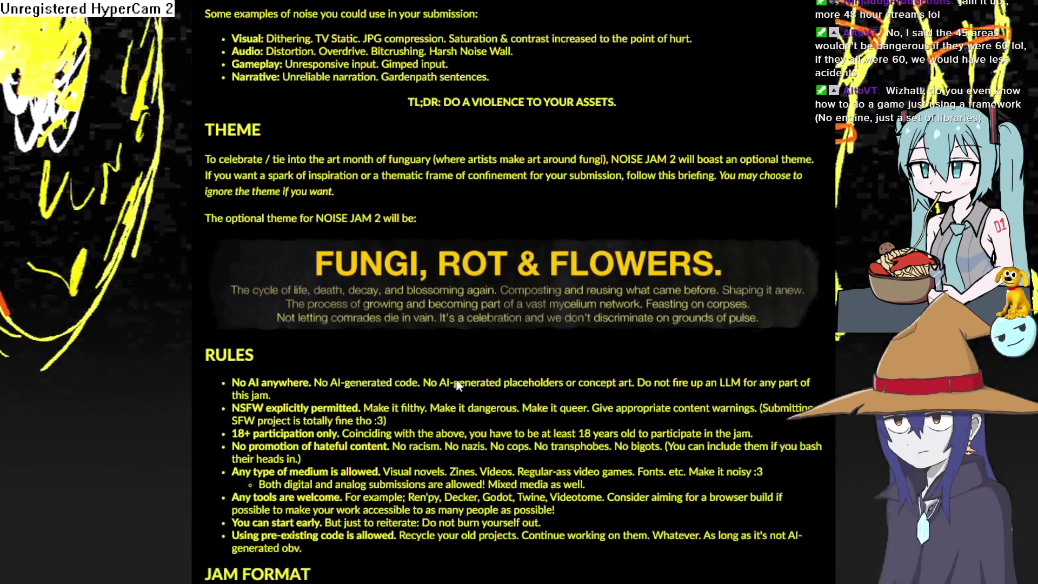
pyautogui.scroll(-4, 456, 381)
pyautogui.scroll(2, 456, 382)
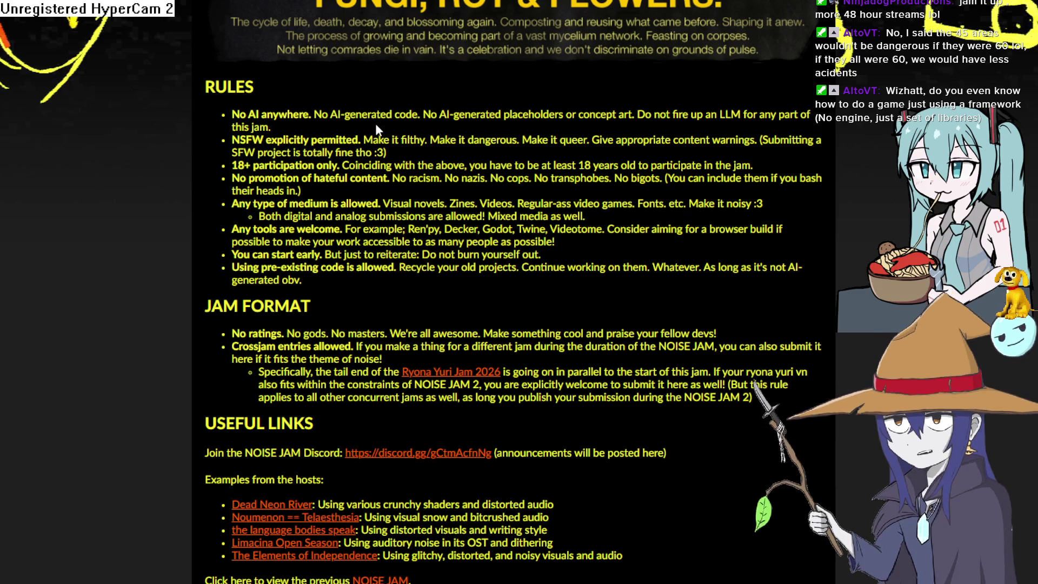
pyautogui.scroll(15, 417, 157)
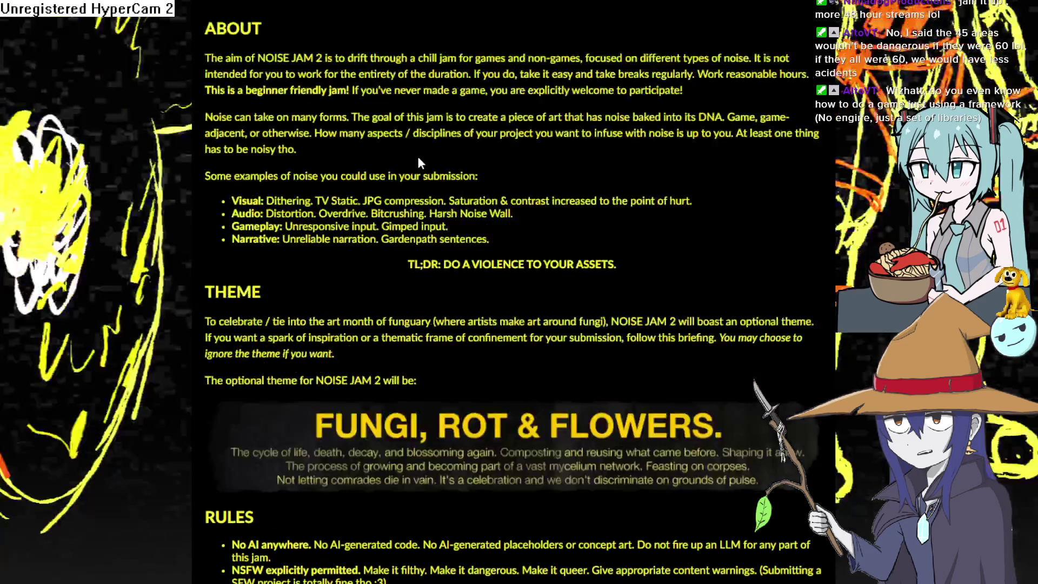
pyautogui.hotkey('ctrl', 'Tab')
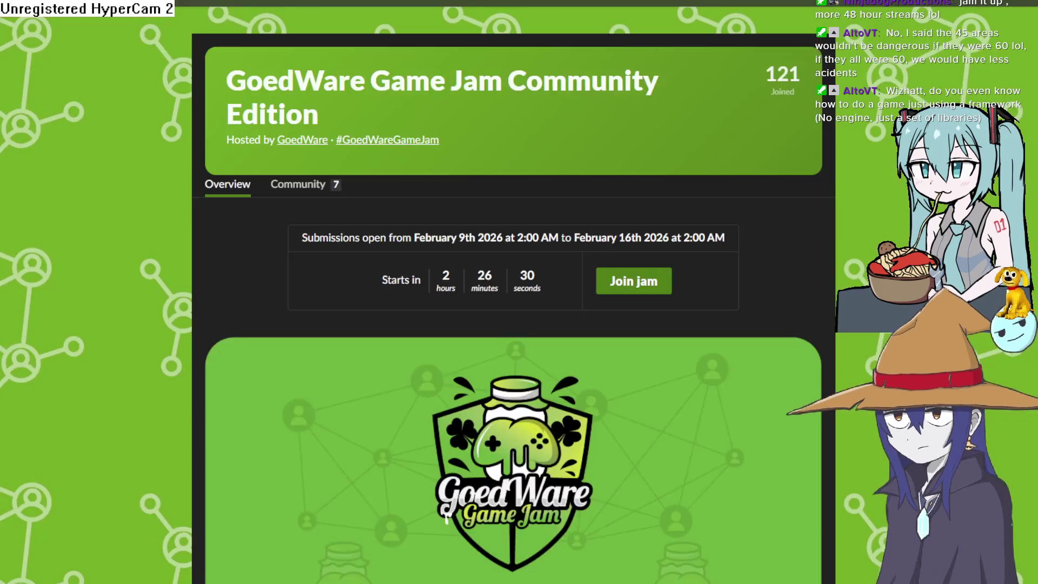
# Look over the GoedWare jam details, then switch to itch.io's popular Top Games tab
pyautogui.scroll(-7, 513, 292)
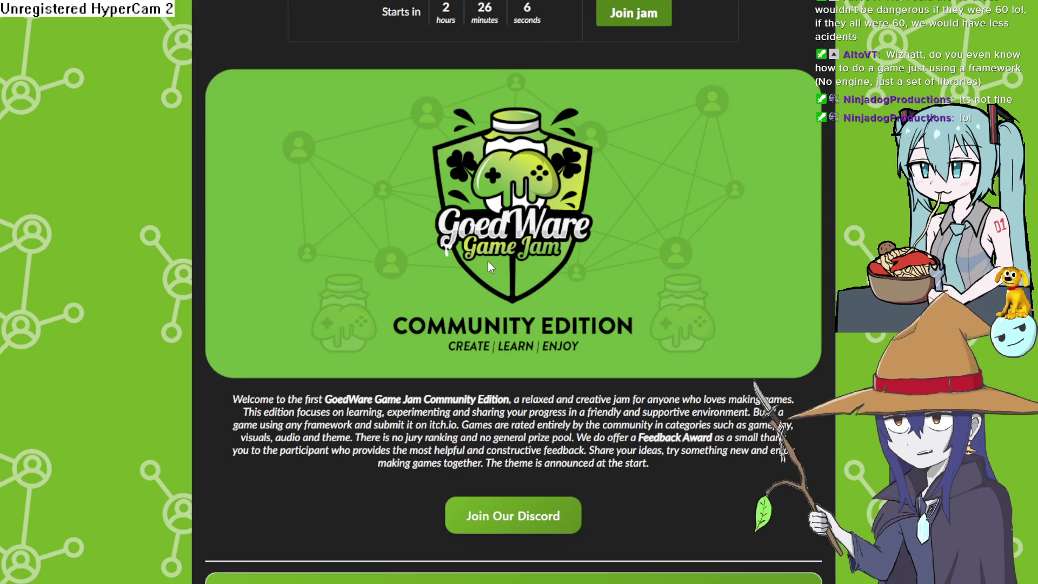
pyautogui.scroll(5, 503, 229)
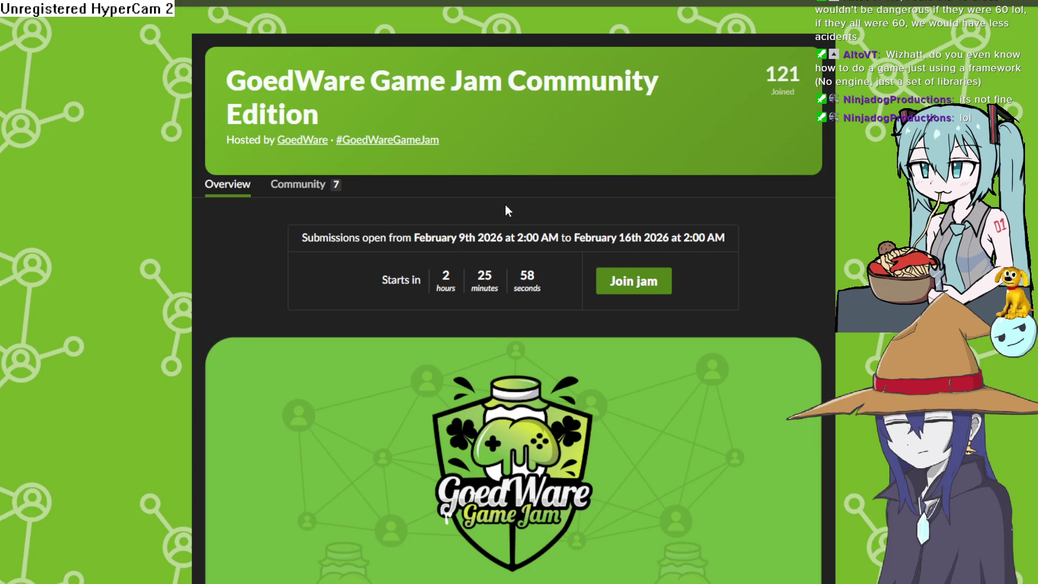
pyautogui.scroll(-7, 505, 174)
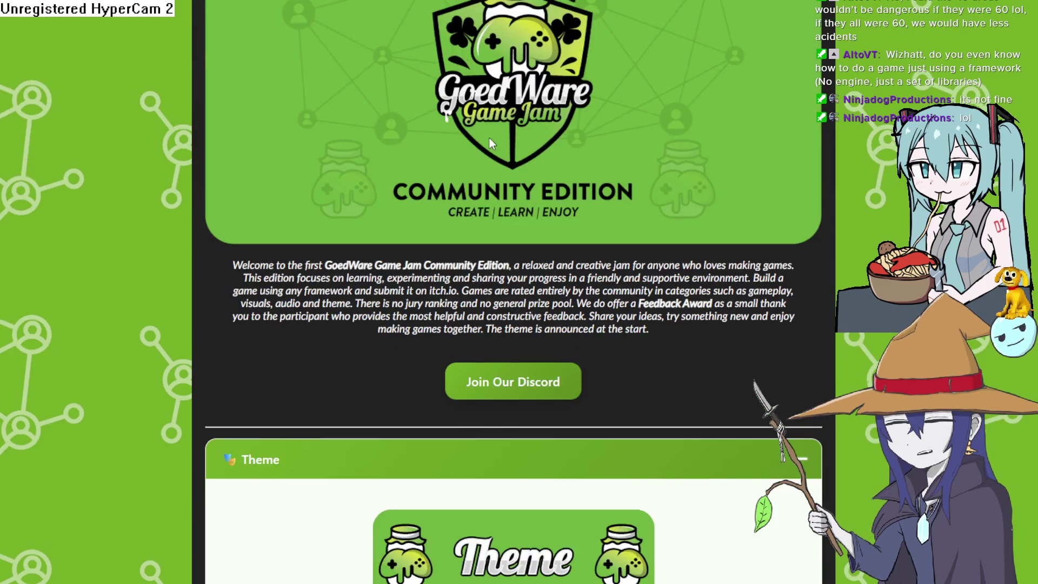
pyautogui.scroll(7, 489, 142)
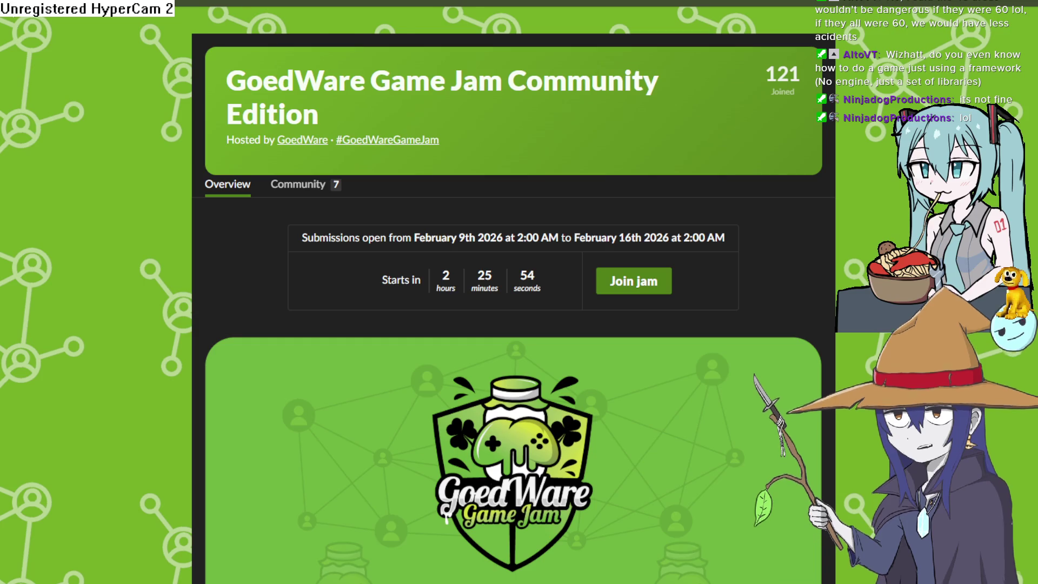
pyautogui.hotkey('ctrl', 'Tab')
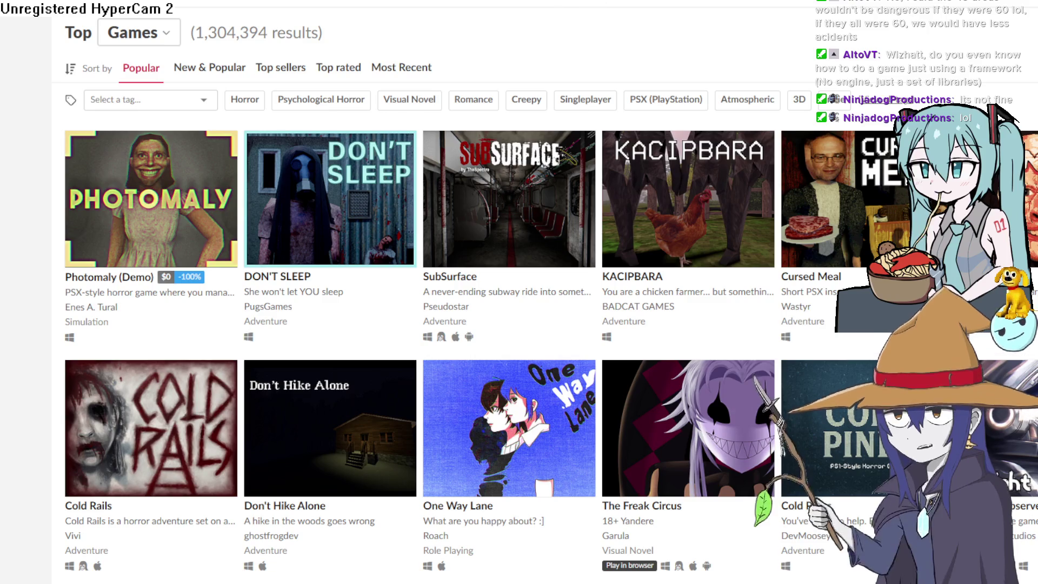
# Cycle through the GoedWare and NOISE JAM 2 tabs to reach raylib's about page
pyautogui.hotkey('ctrl', 'Tab')
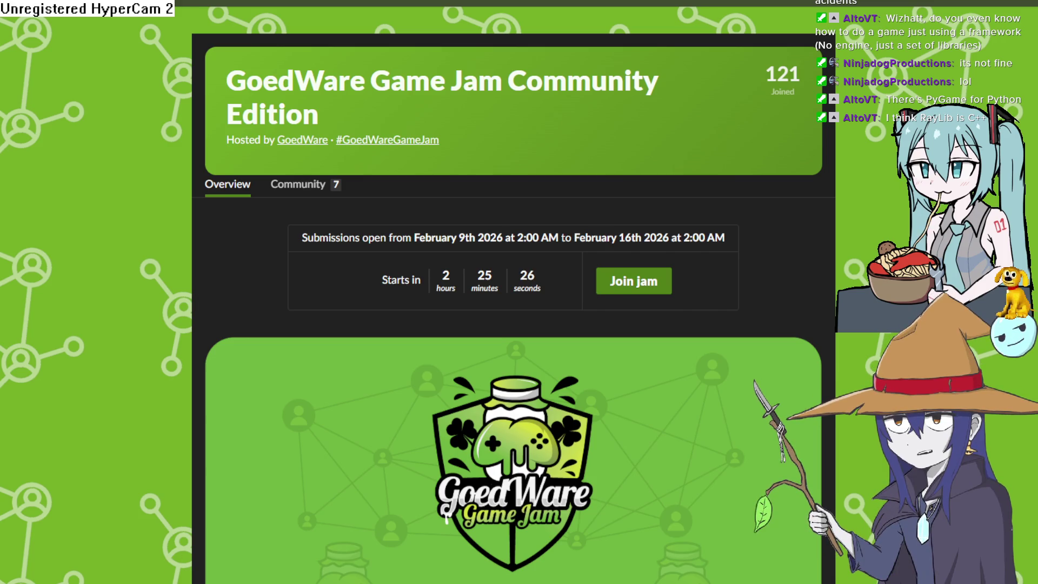
pyautogui.hotkey('ctrl', 'Tab')
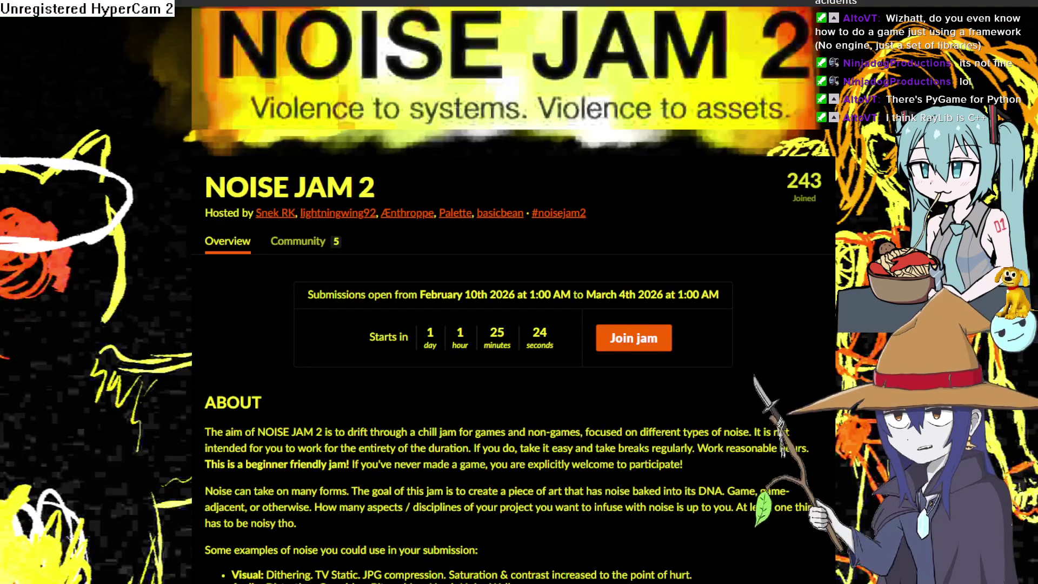
pyautogui.hotkey('ctrl', 'Tab')
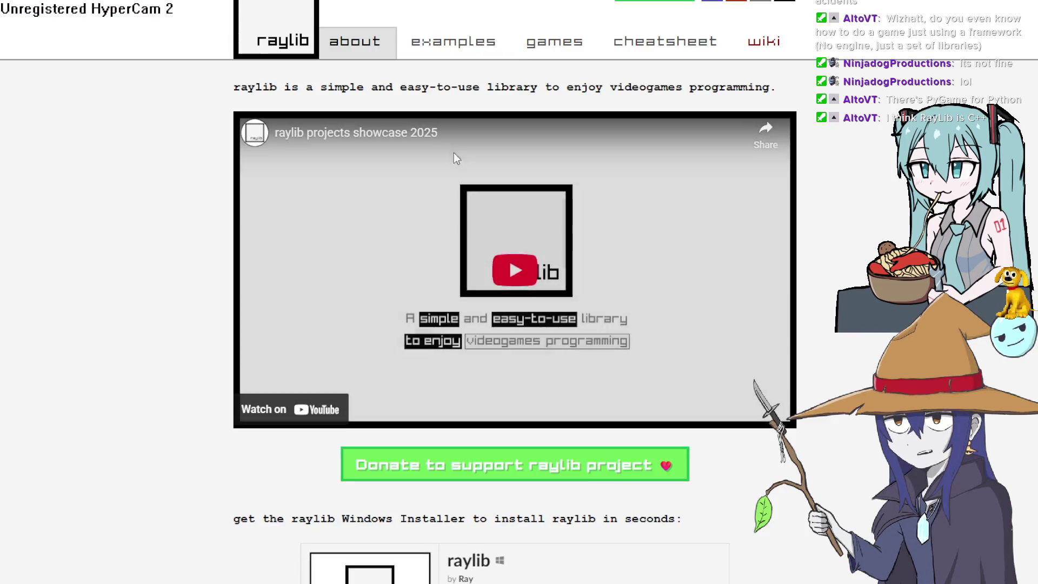
# Look over raylib's showcase video, donation link and Windows installer, then switch back to Construct 3
pyautogui.scroll(-5, 462, 220)
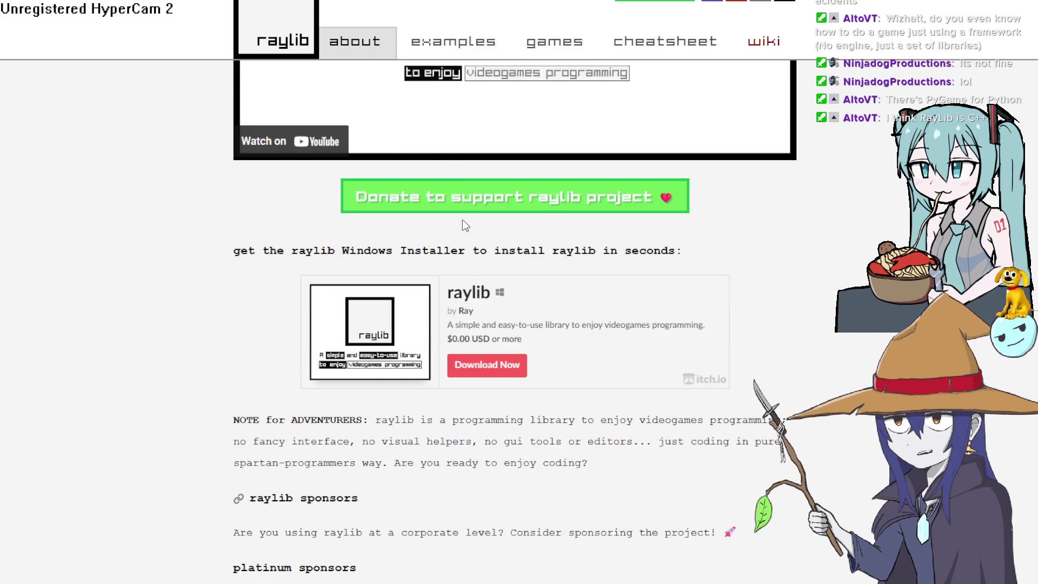
pyautogui.scroll(-5, 448, 207)
pyautogui.scroll(-4, 382, 255)
pyautogui.scroll(14, 385, 255)
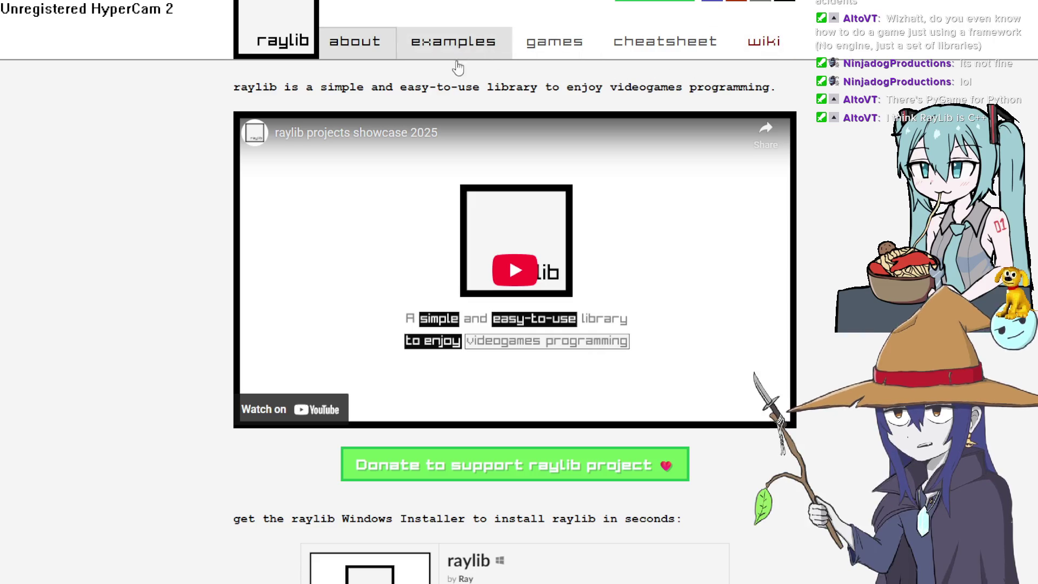
pyautogui.scroll(-10, 531, 208)
pyautogui.scroll(10, 531, 208)
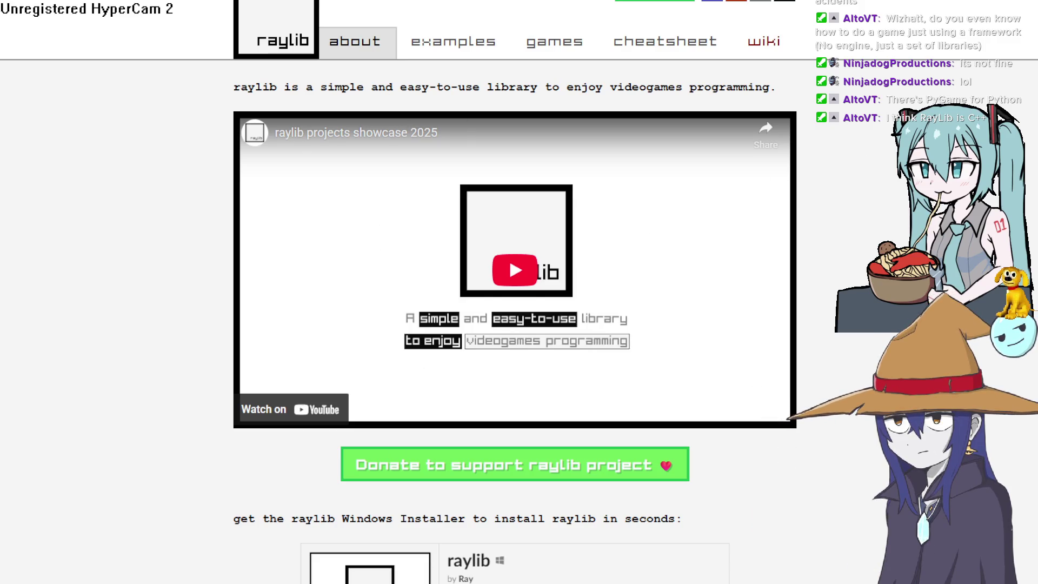
pyautogui.hotkey('alt', 'Tab')
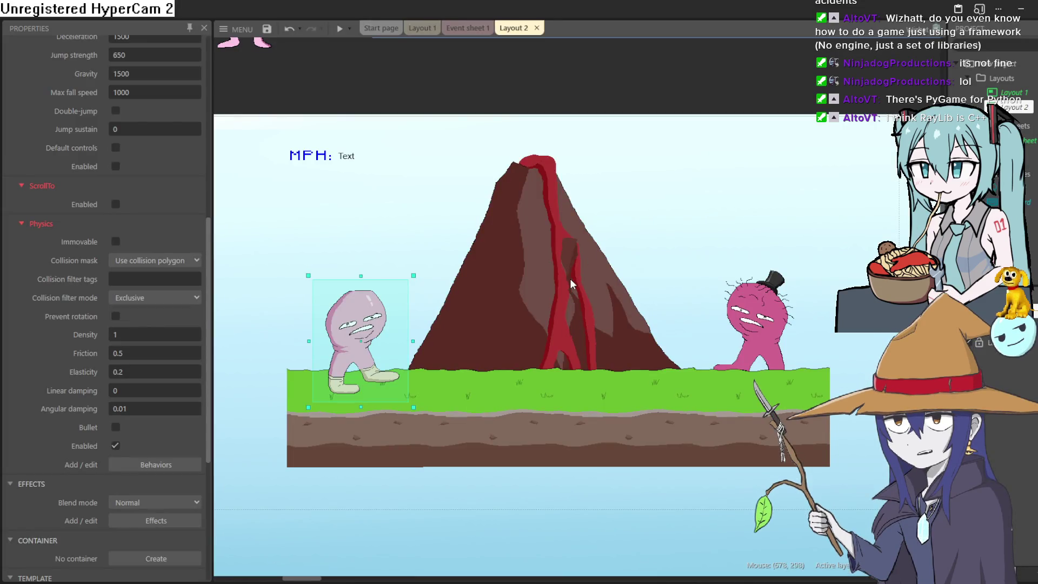
pyautogui.scroll(-3, 569, 280)
pyautogui.scroll(2, 504, 216)
pyautogui.scroll(2, 573, 271)
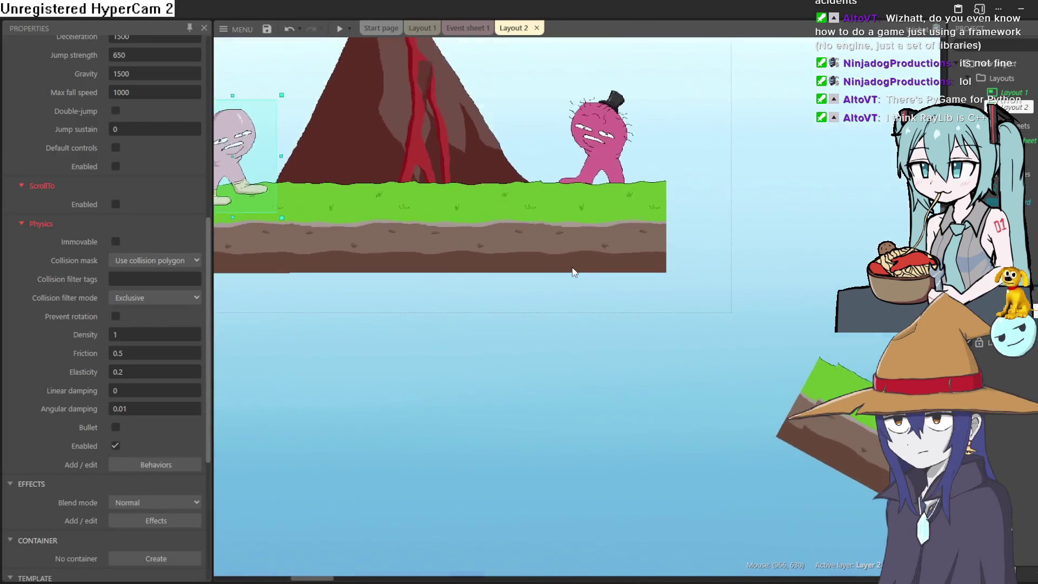
pyautogui.scroll(-2, 573, 271)
pyautogui.scroll(3, 602, 290)
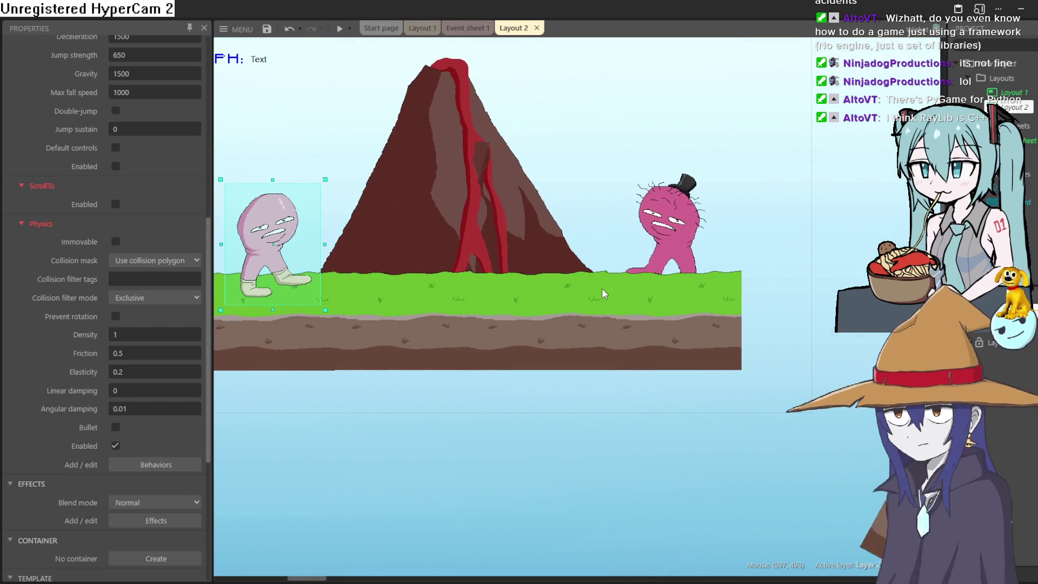
pyautogui.scroll(1, 625, 321)
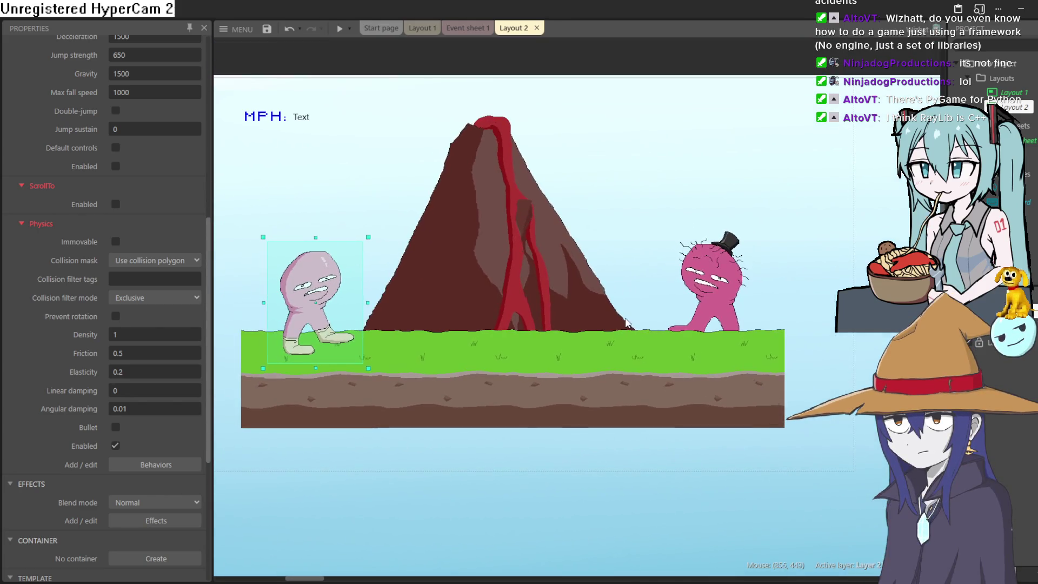
pyautogui.scroll(-2, 626, 321)
pyautogui.scroll(2, 670, 397)
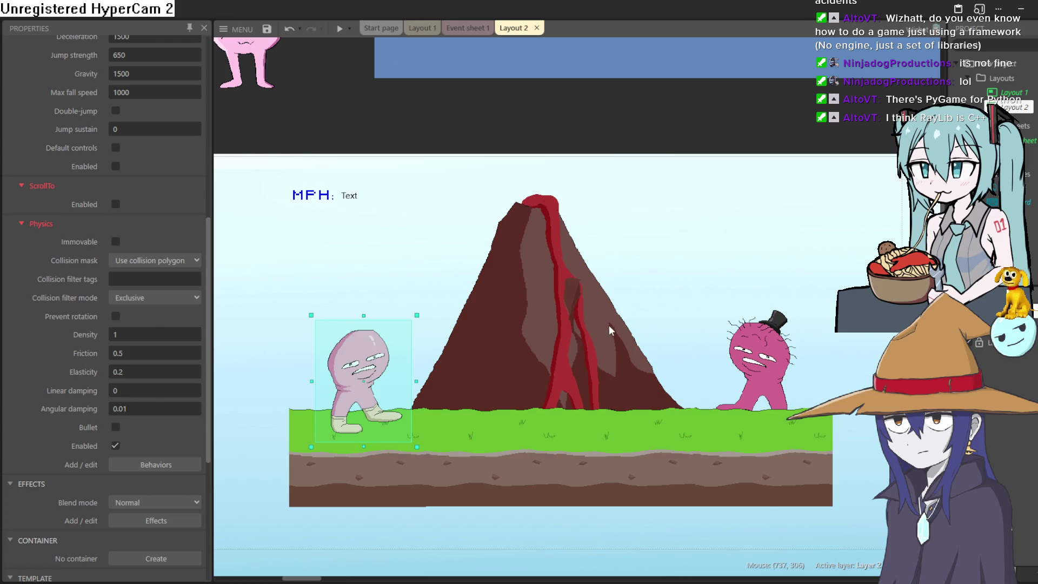
pyautogui.scroll(-1, 609, 330)
pyautogui.scroll(1, 593, 326)
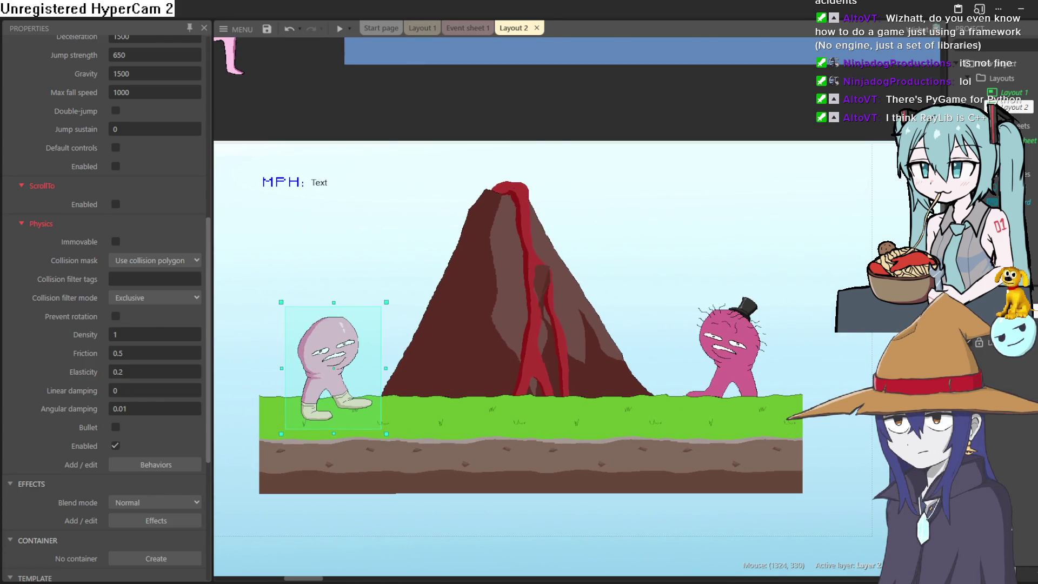
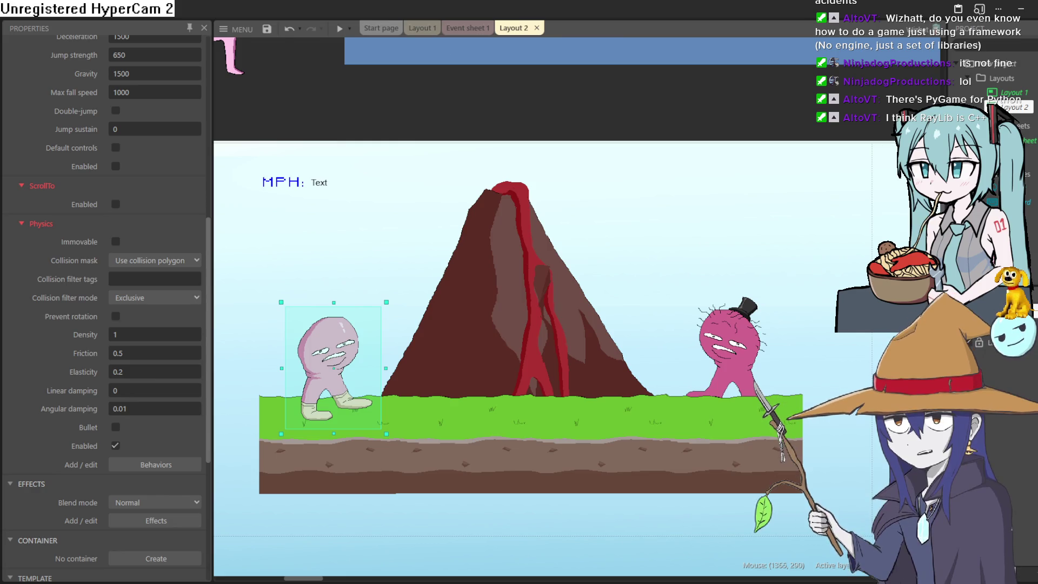
# Pan across the Layout 2 volcano level to look it over
pyautogui.moveTo(754, 286)
pyautogui.mouseDown()
pyautogui.moveTo(844, 306)
pyautogui.moveTo(790, 283)
pyautogui.mouseUp()
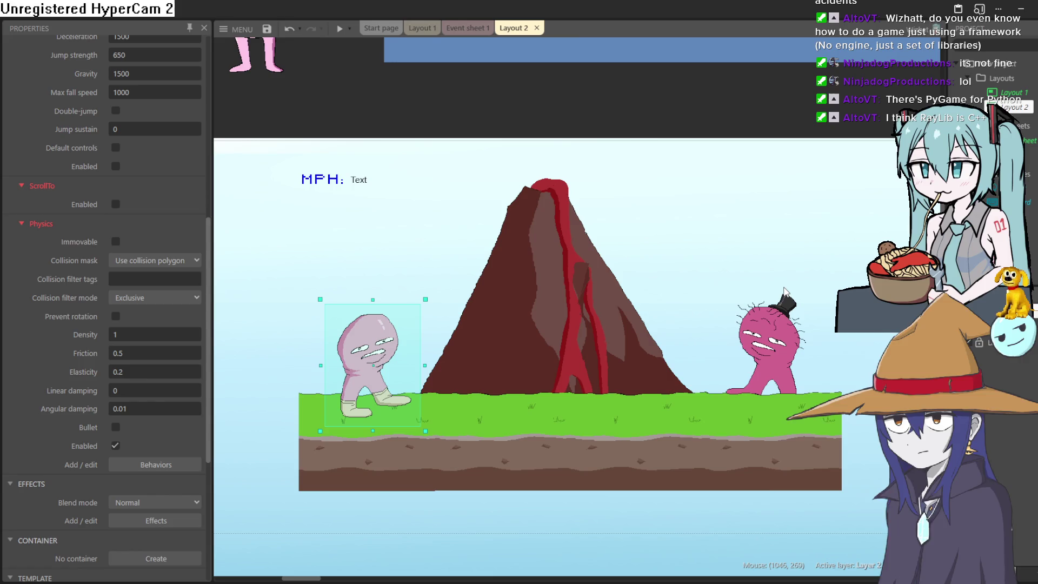
pyautogui.moveTo(718, 296)
pyautogui.mouseDown()
pyautogui.moveTo(676, 301)
pyautogui.moveTo(676, 316)
pyautogui.mouseUp()
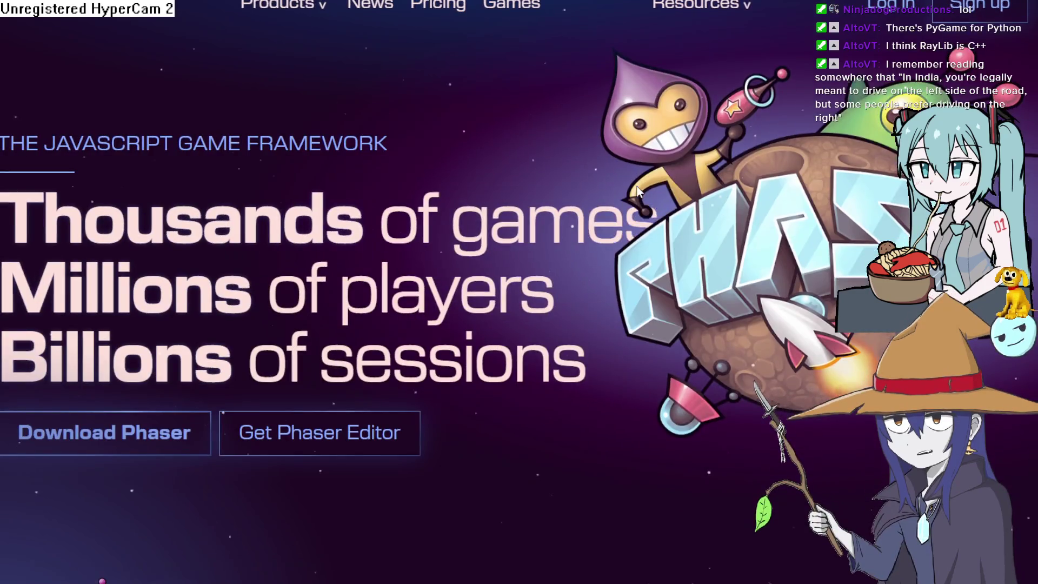
# Open the Phaser Editor product page from Products and skim its features
pyautogui.scroll(-6, 529, 214)
pyautogui.scroll(9, 495, 211)
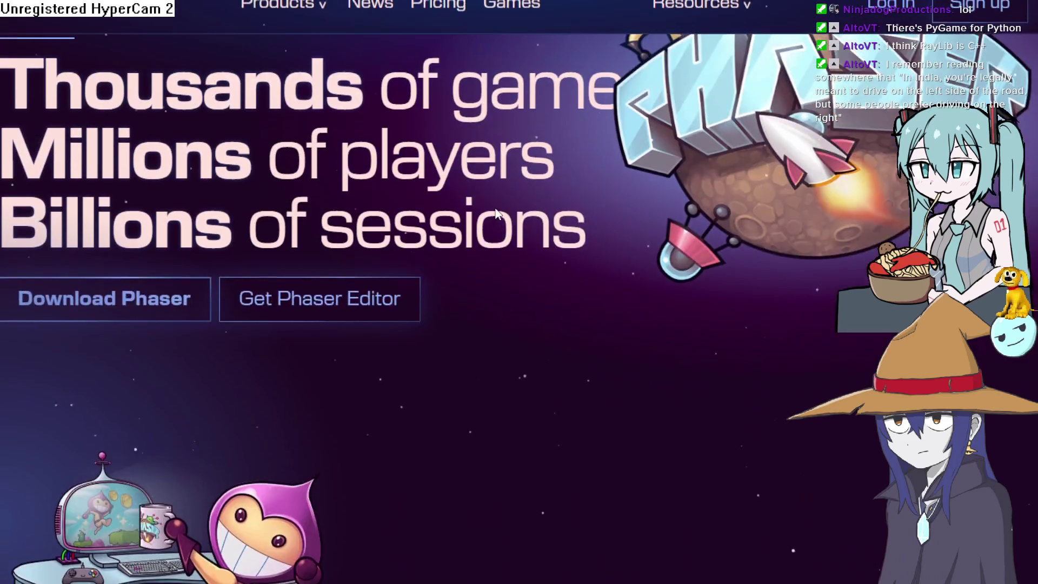
pyautogui.moveTo(319, 10)
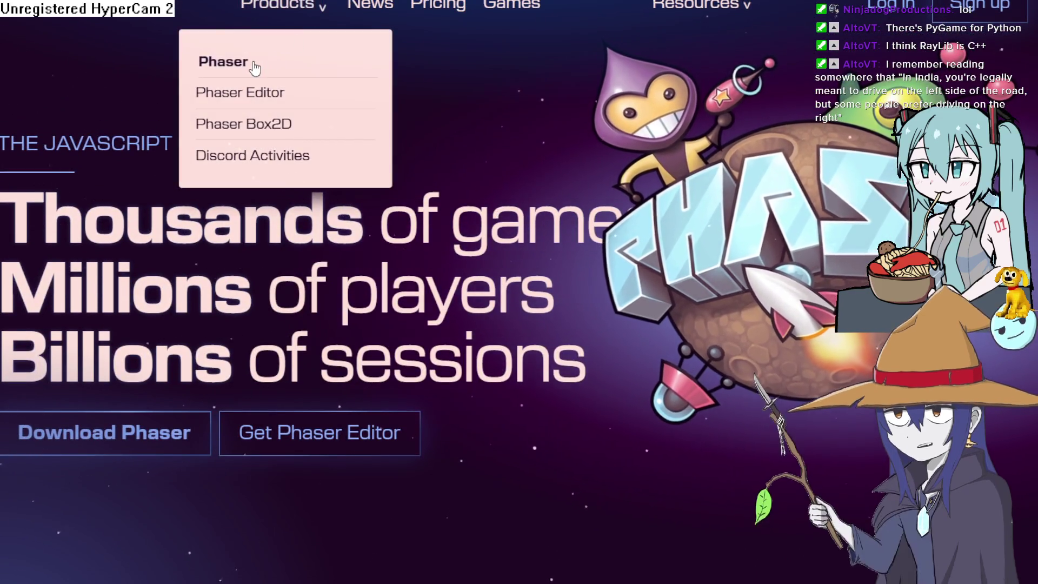
pyautogui.click(258, 97)
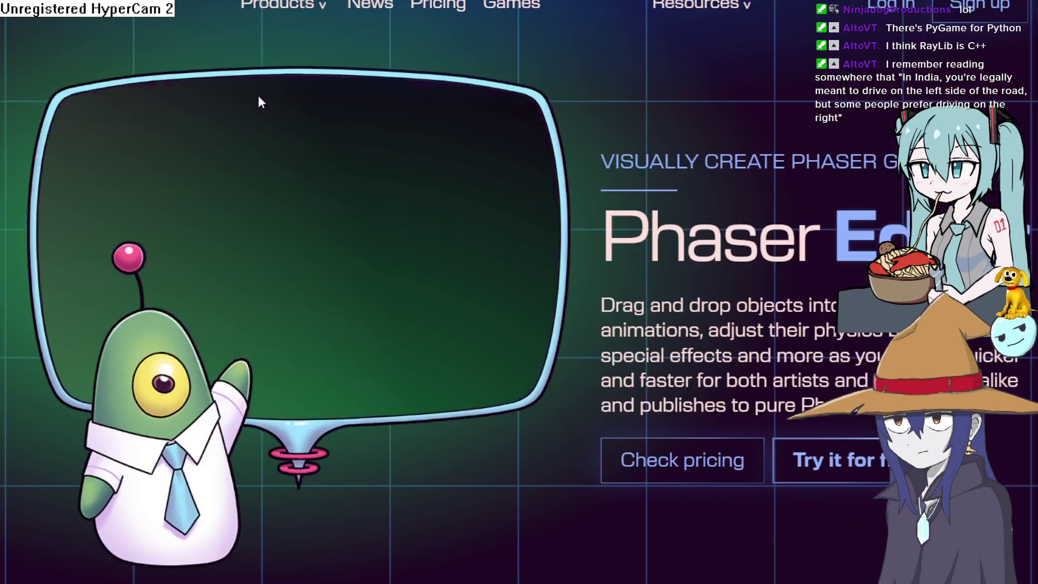
pyautogui.scroll(-10, 483, 265)
pyautogui.scroll(-5, 490, 265)
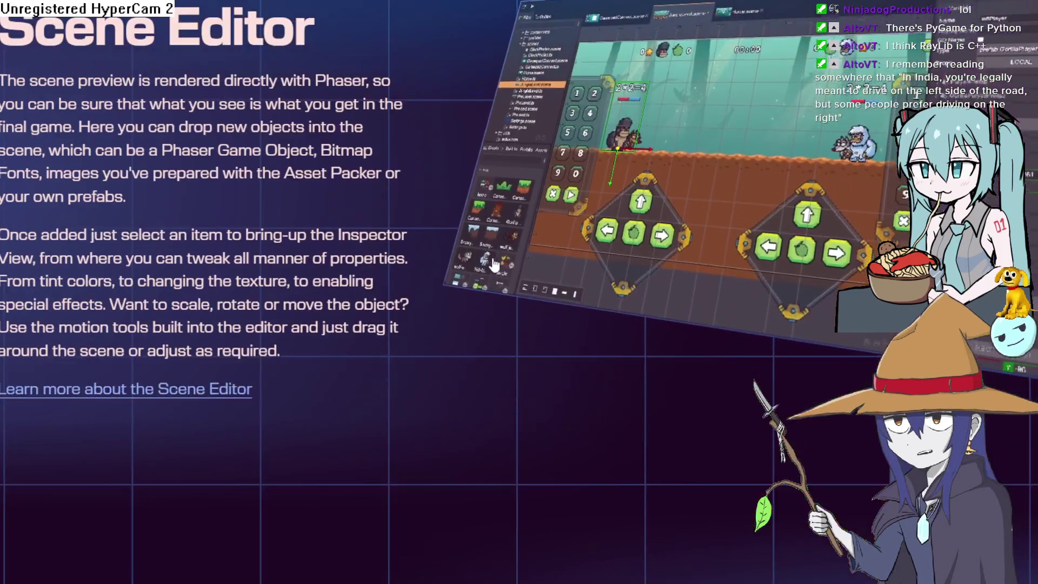
pyautogui.scroll(3, 735, 304)
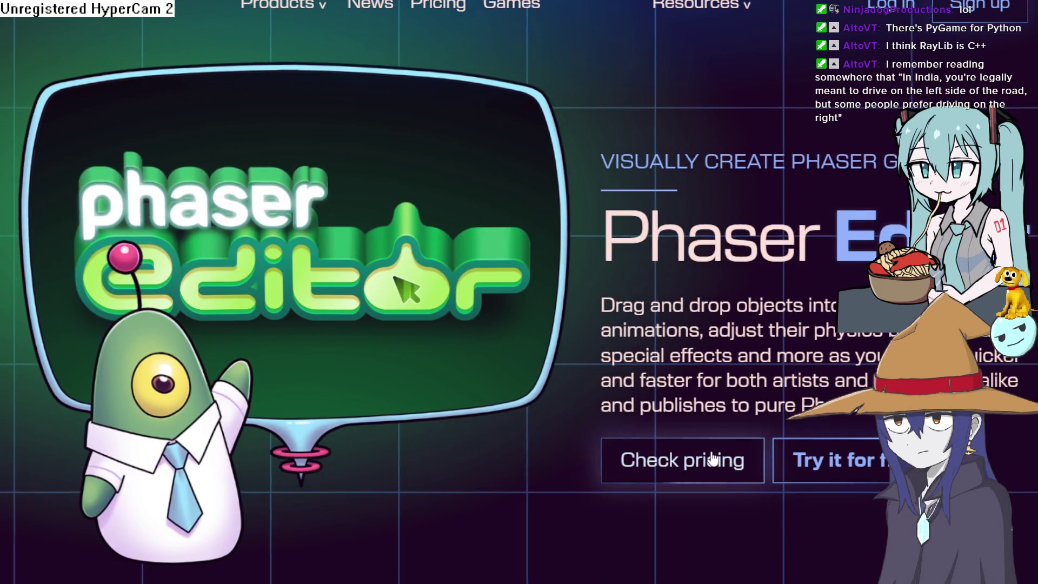
# Review the Phaser Editor Free, $9 and $40 license plans, then return to the product page
pyautogui.click(712, 460)
pyautogui.scroll(-5, 711, 449)
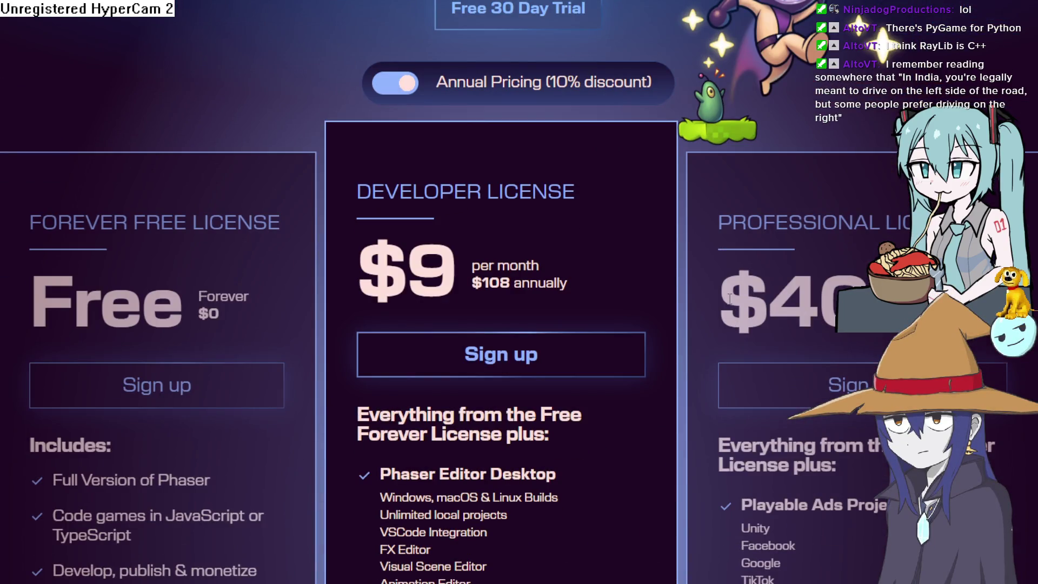
pyautogui.scroll(-3, 730, 296)
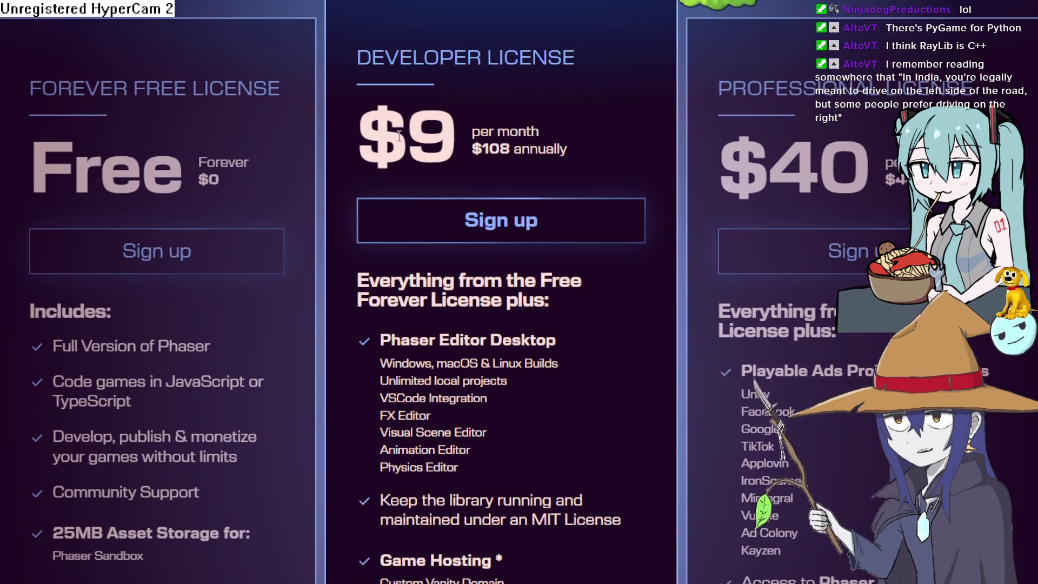
pyautogui.scroll(-1, 171, 141)
pyautogui.scroll(-7, 168, 162)
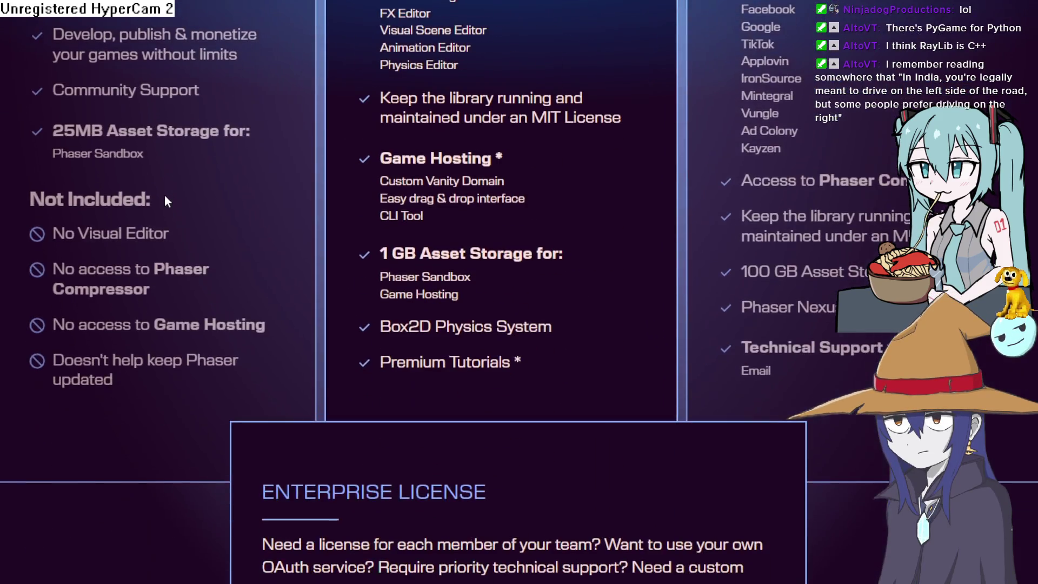
pyautogui.scroll(5, 295, 464)
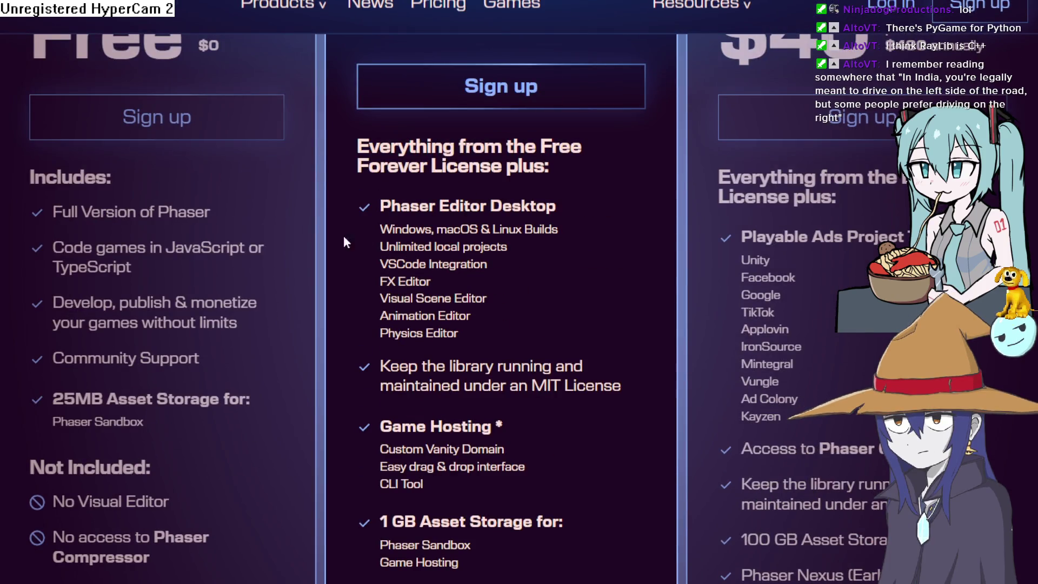
pyautogui.scroll(3, 344, 242)
pyautogui.scroll(5, 102, 260)
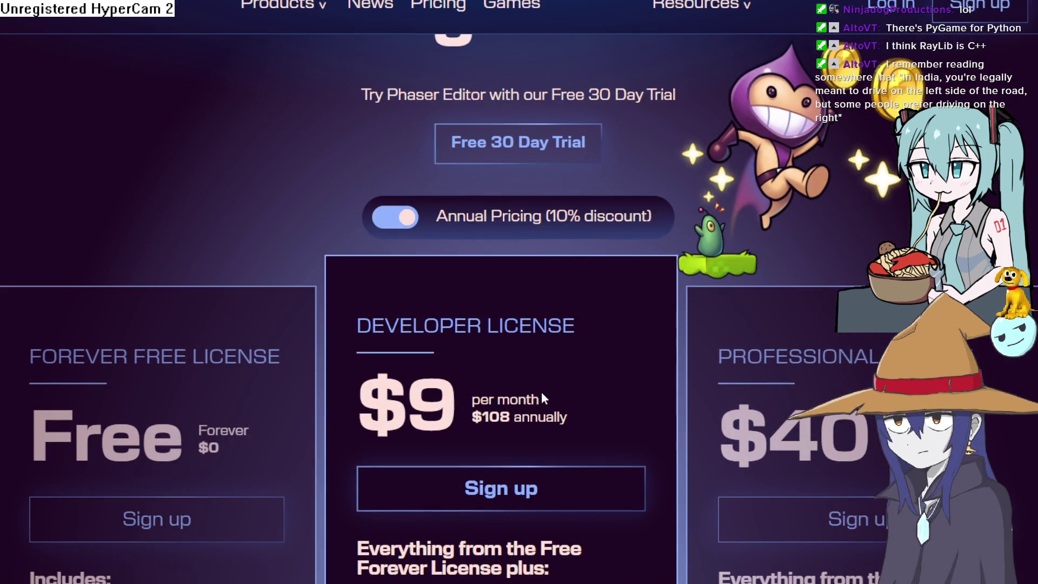
pyautogui.scroll(-3, 540, 392)
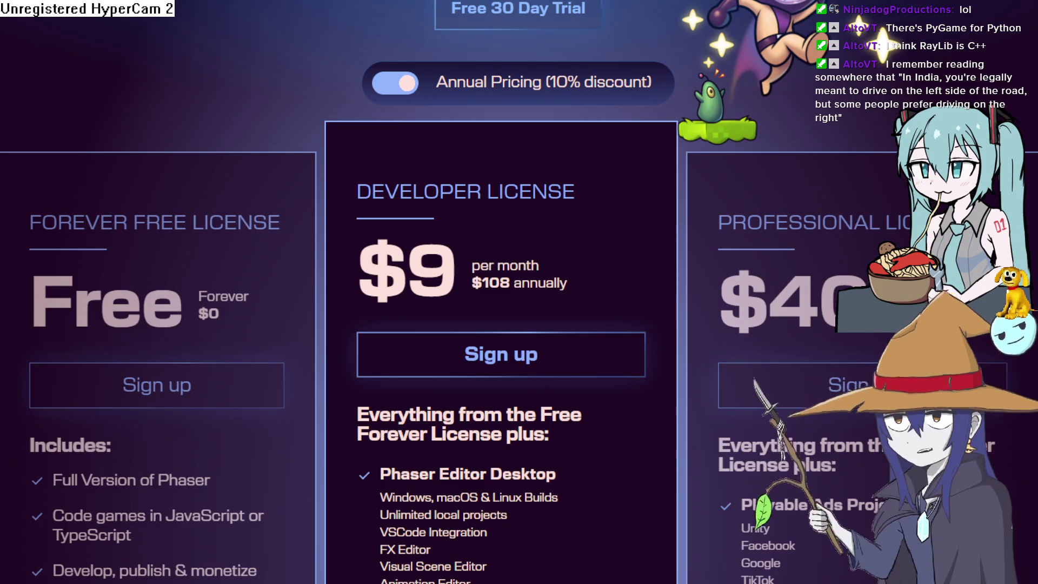
pyautogui.hotkey('alt', 'Left')
pyautogui.scroll(-15, 522, 144)
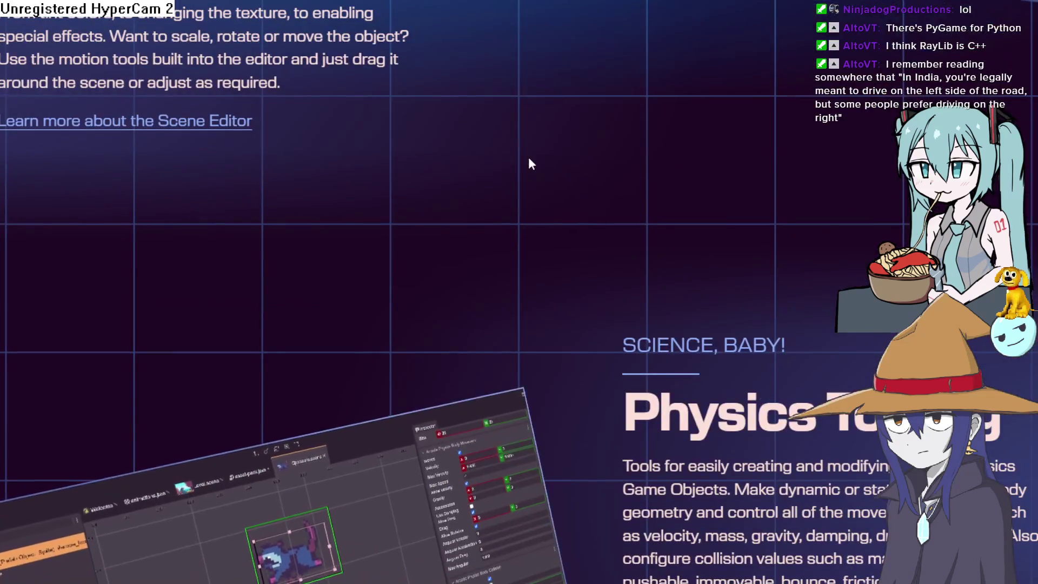
pyautogui.scroll(6, 530, 162)
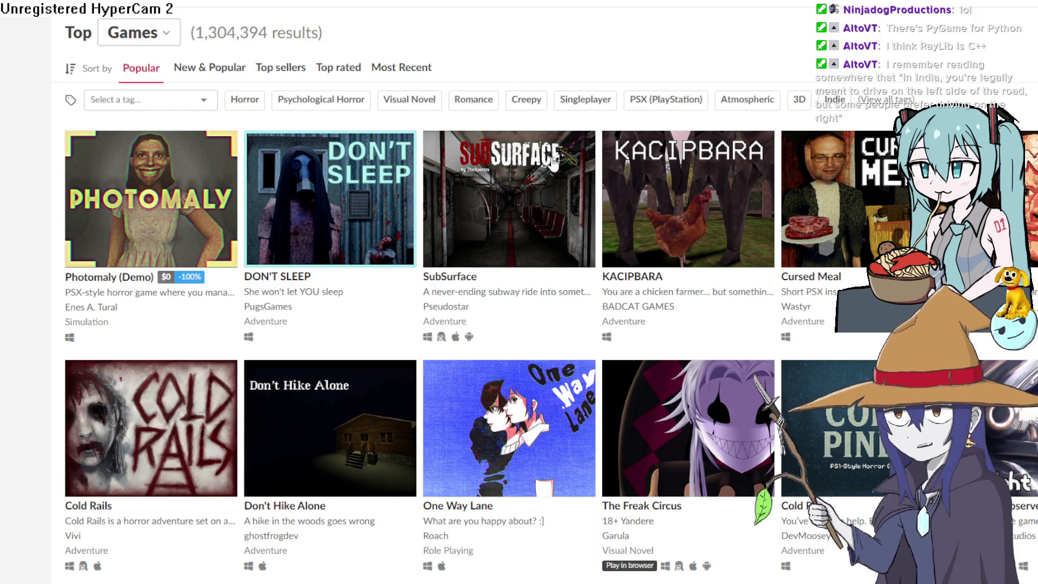
# Browse the popular itch.io Top Games thumbnails, then return to the Construct 3 editor
pyautogui.moveTo(861, 236)
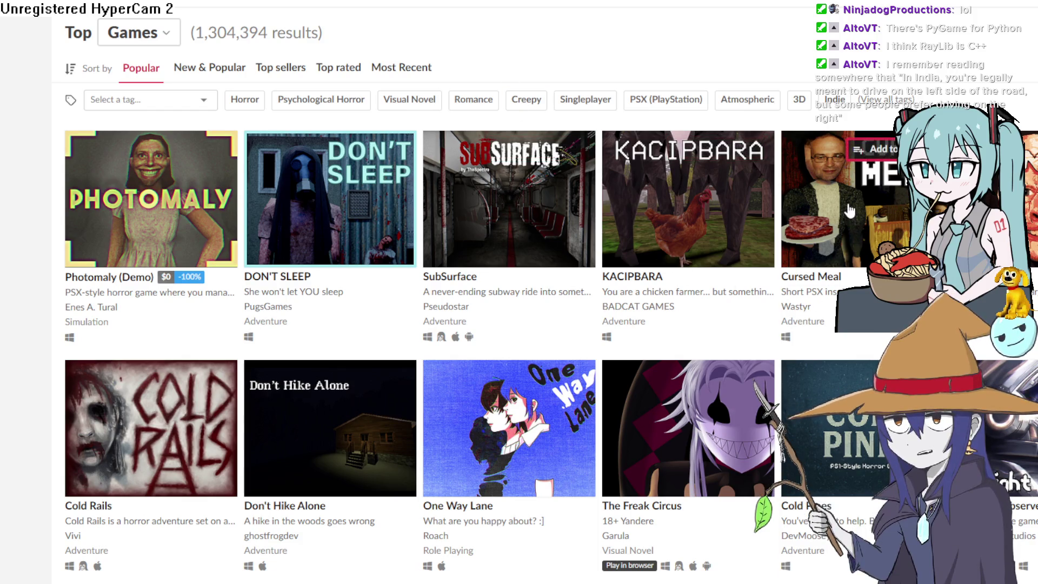
pyautogui.moveTo(821, 150)
pyautogui.moveTo(835, 178)
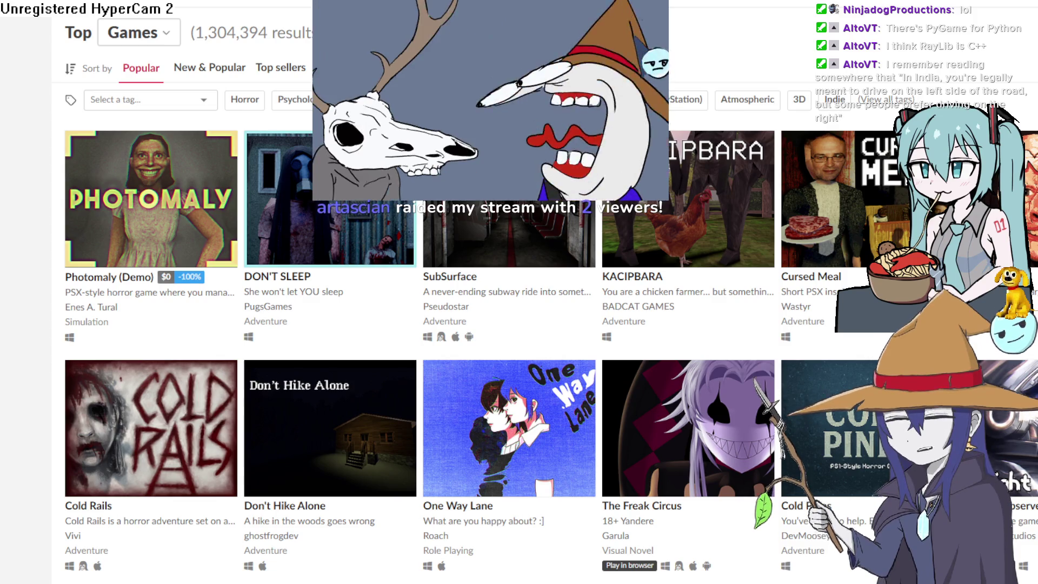
pyautogui.click(1021, 12)
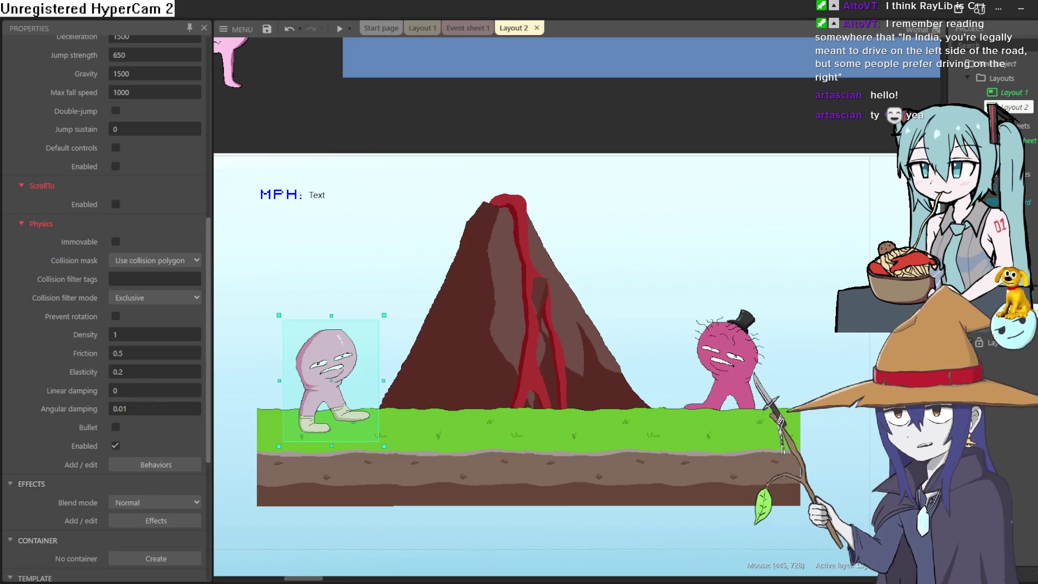
pyautogui.keyDown('ctrl'); pyautogui.scroll(2, 544, 282); pyautogui.keyUp('ctrl')
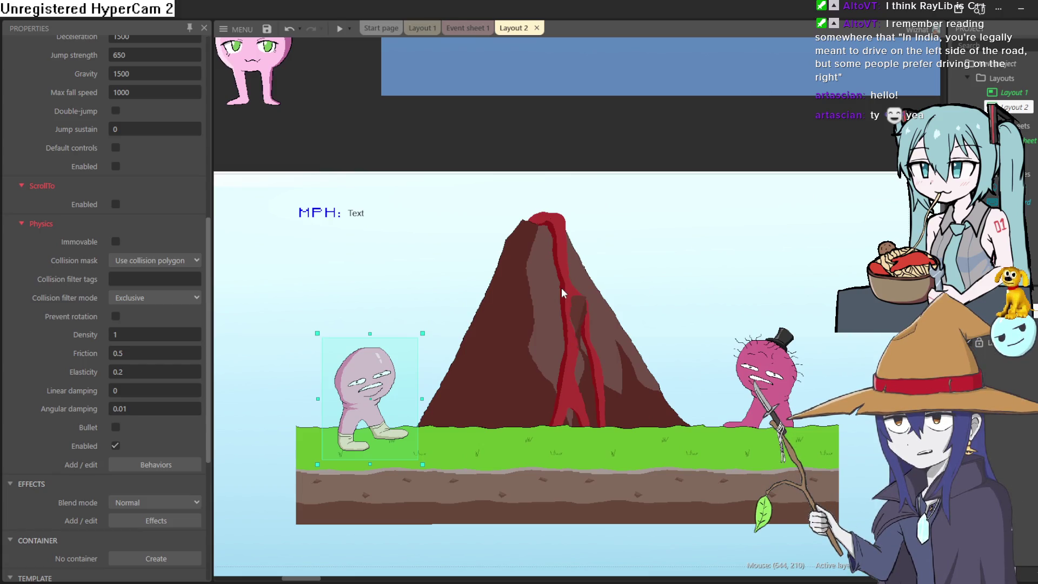
pyautogui.moveTo(561, 258); pyautogui.dragTo(562, 275)
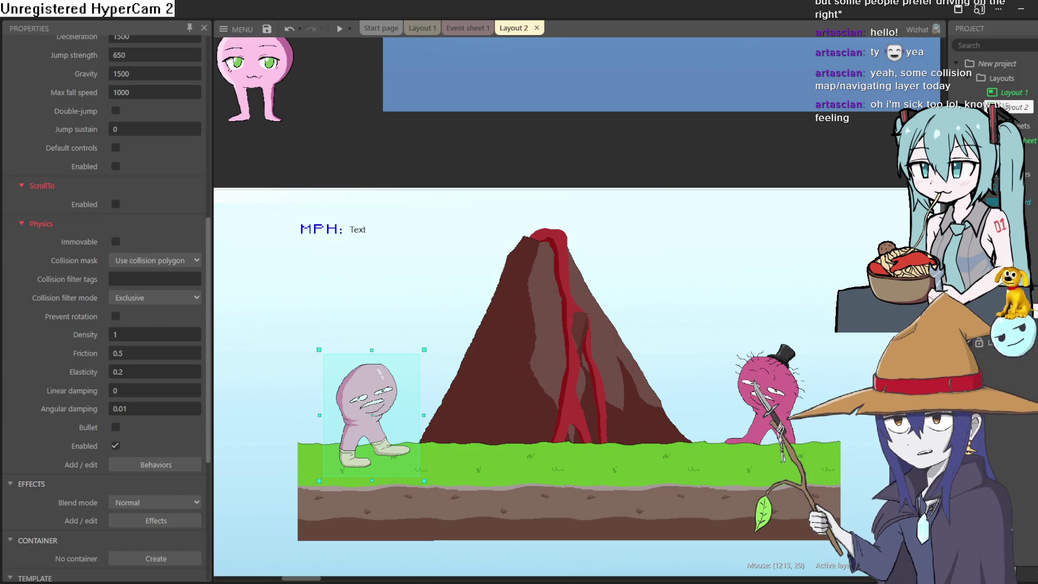
pyautogui.moveTo(815, 167)
pyautogui.mouseDown()
pyautogui.moveTo(768, 134)
pyautogui.moveTo(765, 146)
pyautogui.moveTo(844, 131)
pyautogui.moveTo(815, 125)
pyautogui.mouseUp()
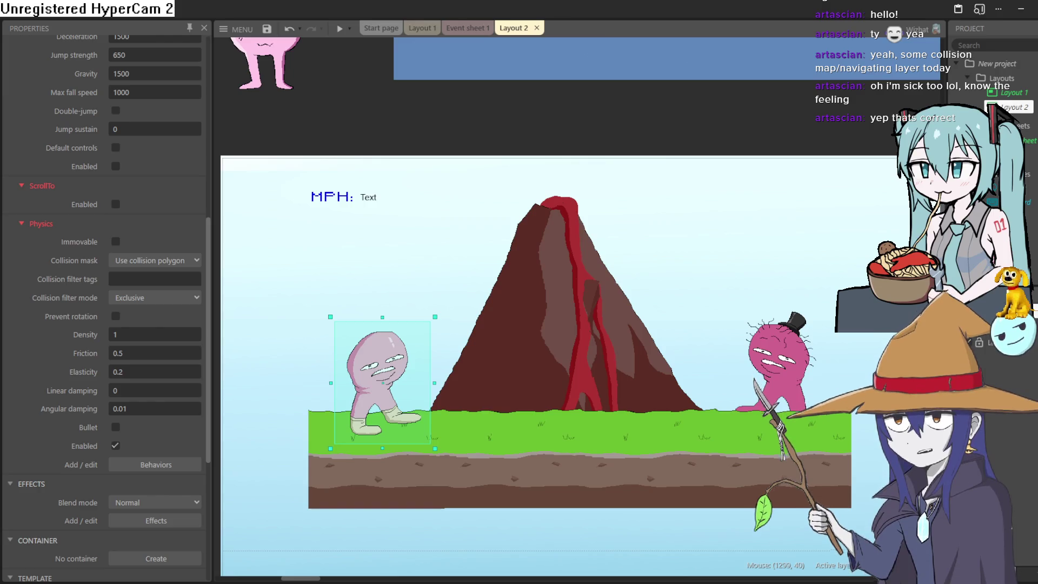
pyautogui.moveTo(698, 314)
pyautogui.mouseDown()
pyautogui.moveTo(688, 246)
pyautogui.moveTo(644, 218)
pyautogui.mouseUp()
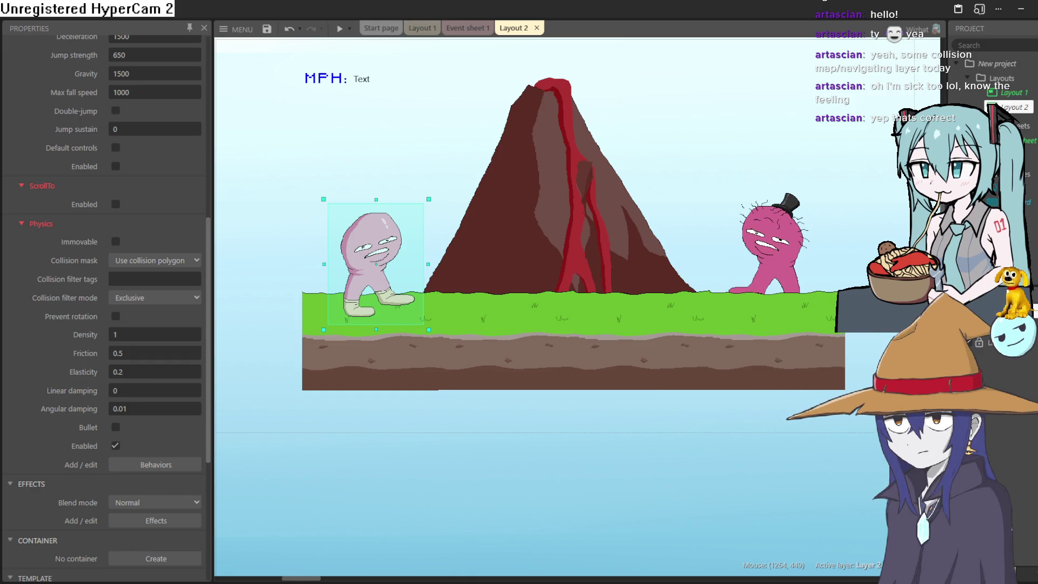
pyautogui.moveTo(501, 241); pyautogui.dragTo(496, 271)
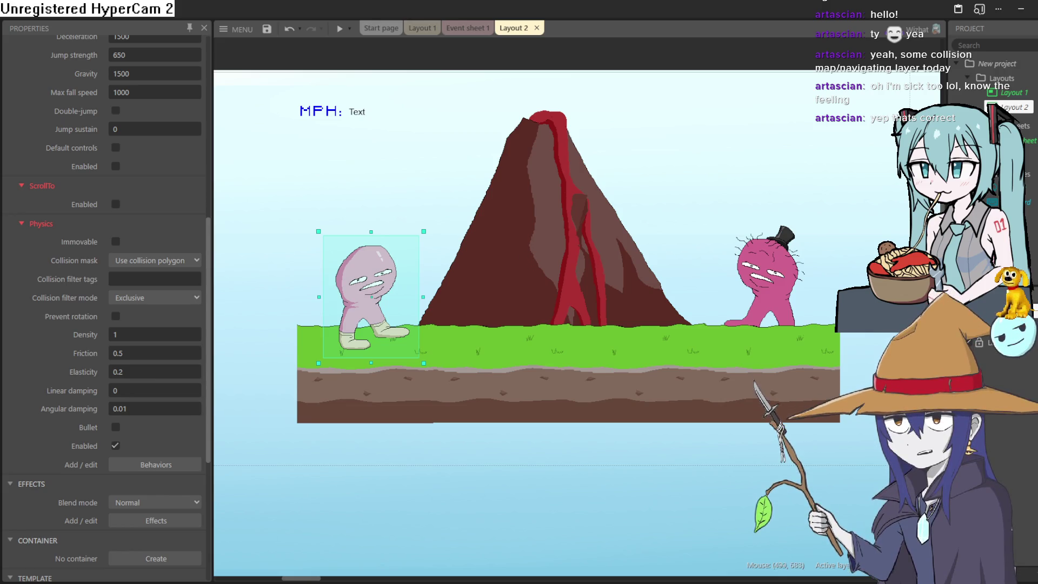
pyautogui.hotkey('alt', 'Tab')
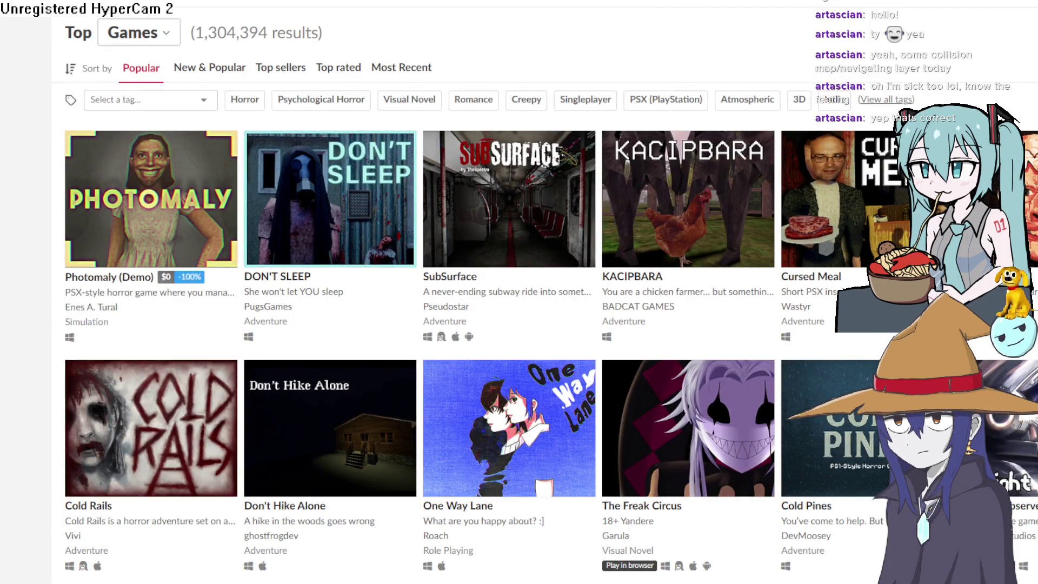
# From the Bigmode Game Jam 2026 submissions, open Glob Quest's itch.io game page
pyautogui.hotkey('ctrl', 'Tab')
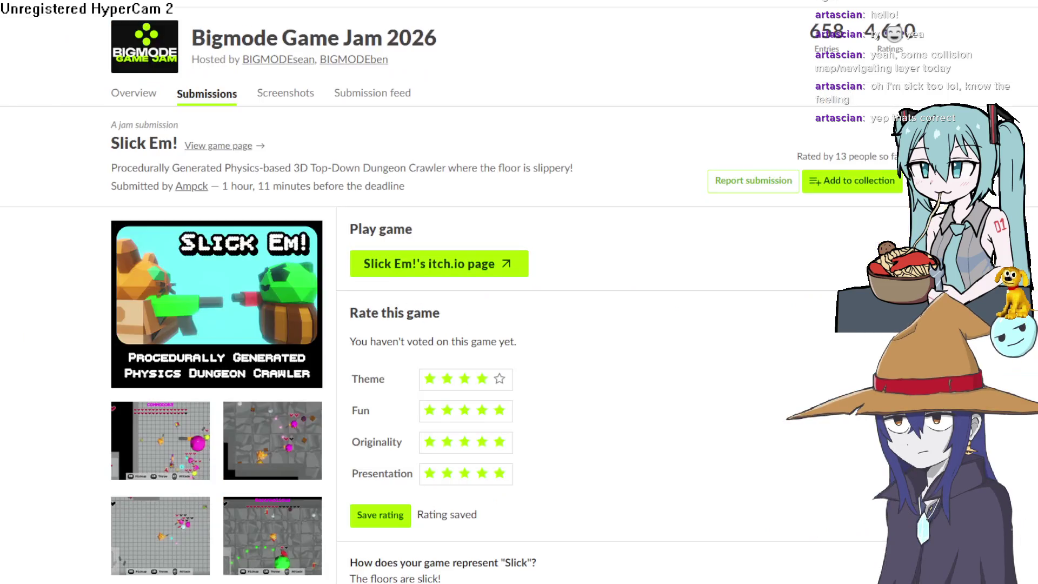
pyautogui.hotkey('alt', 'Left')
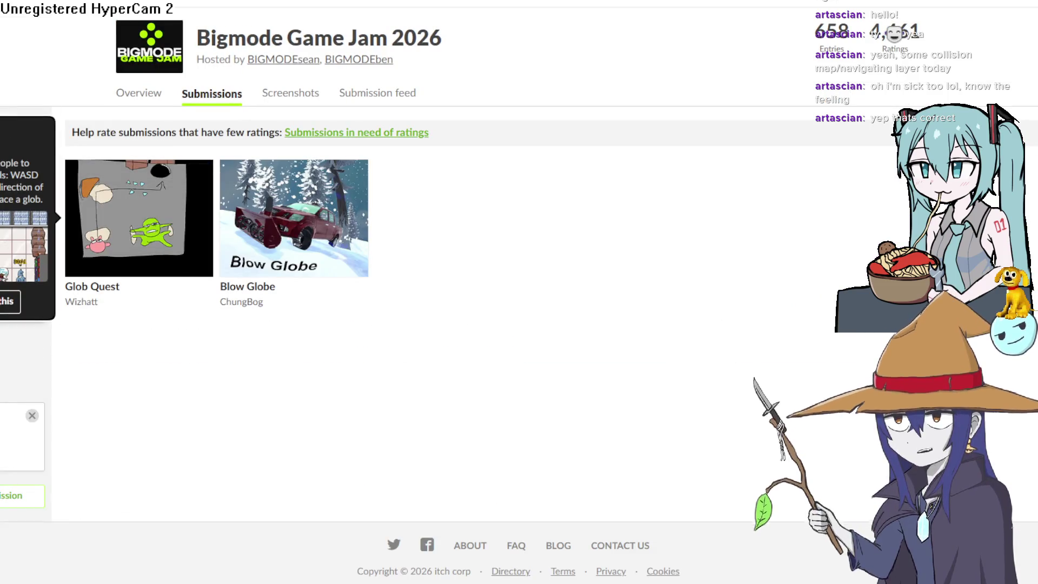
pyautogui.click(135, 232)
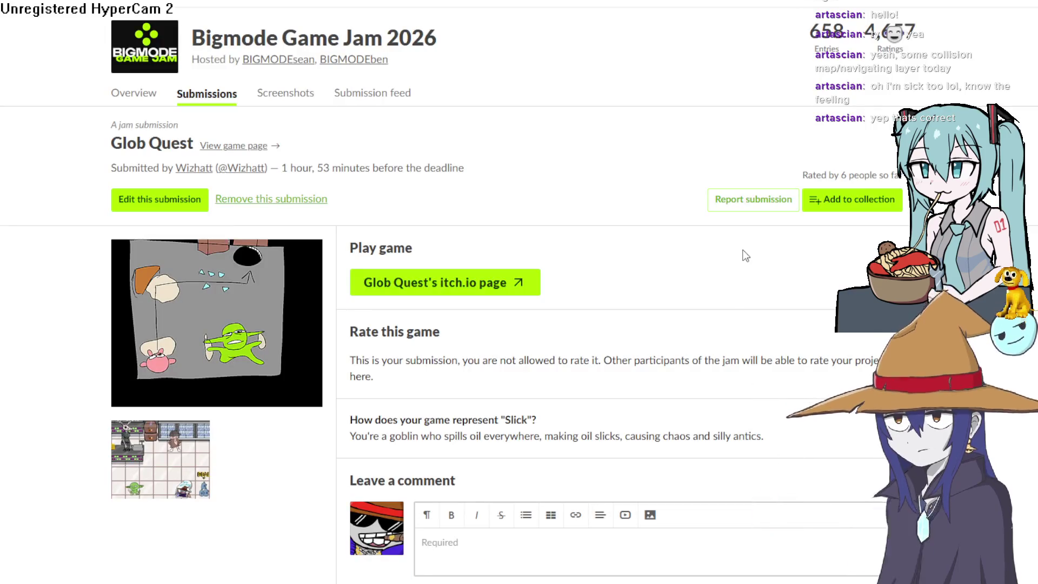
pyautogui.click(478, 297)
pyautogui.scroll(-5, 475, 289)
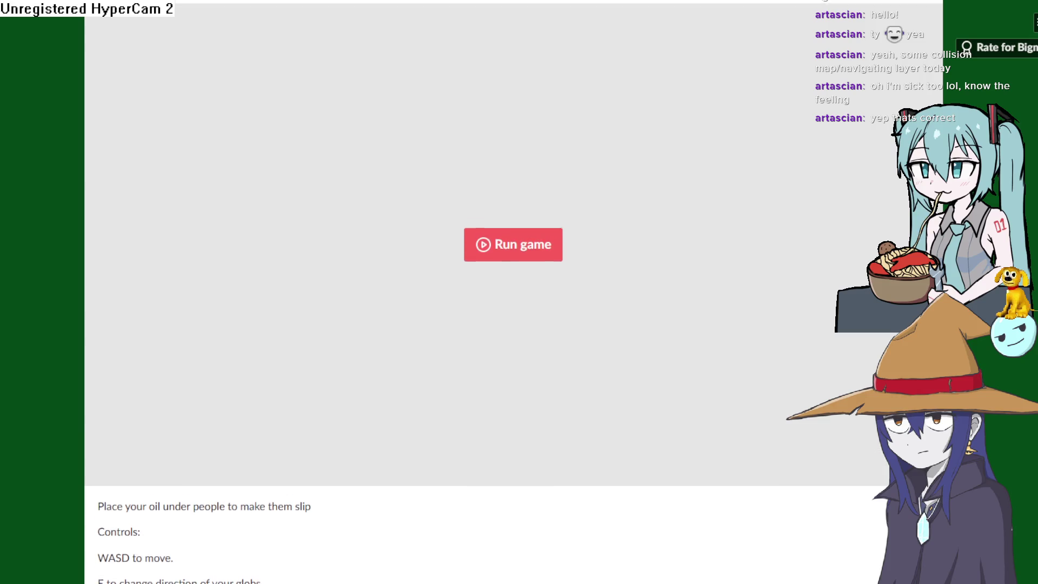
# Start Glob Quest and walk the goblin into the Wiz Beer shop and around the store
pyautogui.click(531, 261)
pyautogui.press('w')
pyautogui.press('e')
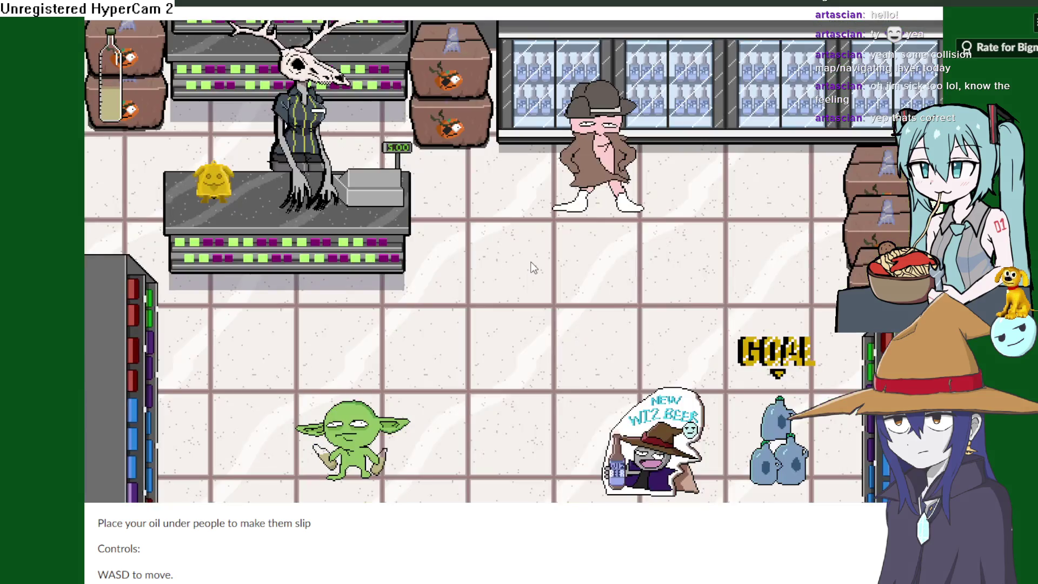
pyautogui.press('d')
pyautogui.press('w')
pyautogui.press('w')
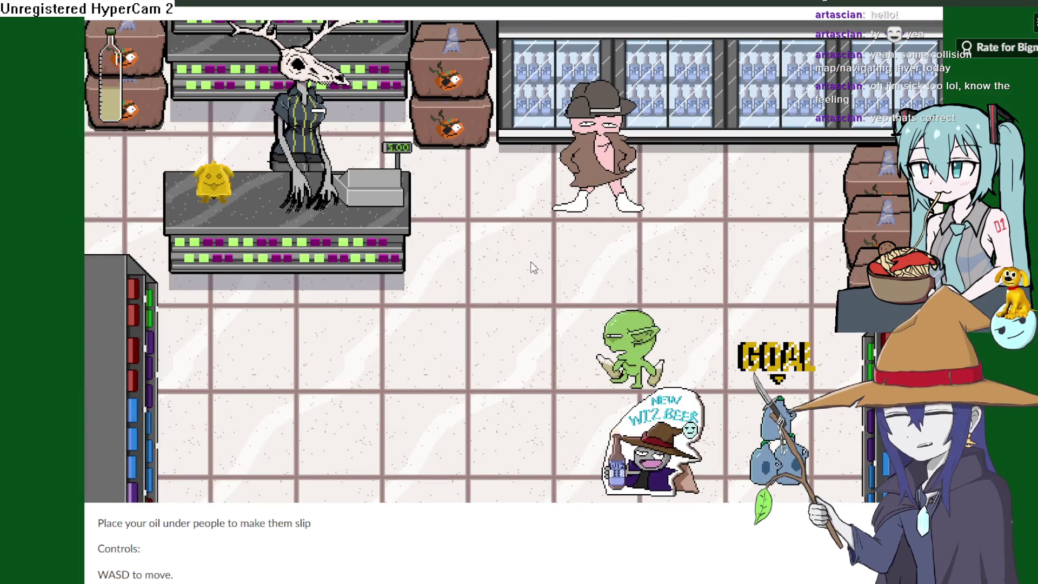
pyautogui.press('a')
pyautogui.press('d')
pyautogui.press('w')
pyautogui.press('d')
pyautogui.press('s')
pyautogui.press('a')
# Drop an oil puddle under the goblin, then close the game to return to Construct 3
pyautogui.press('space')
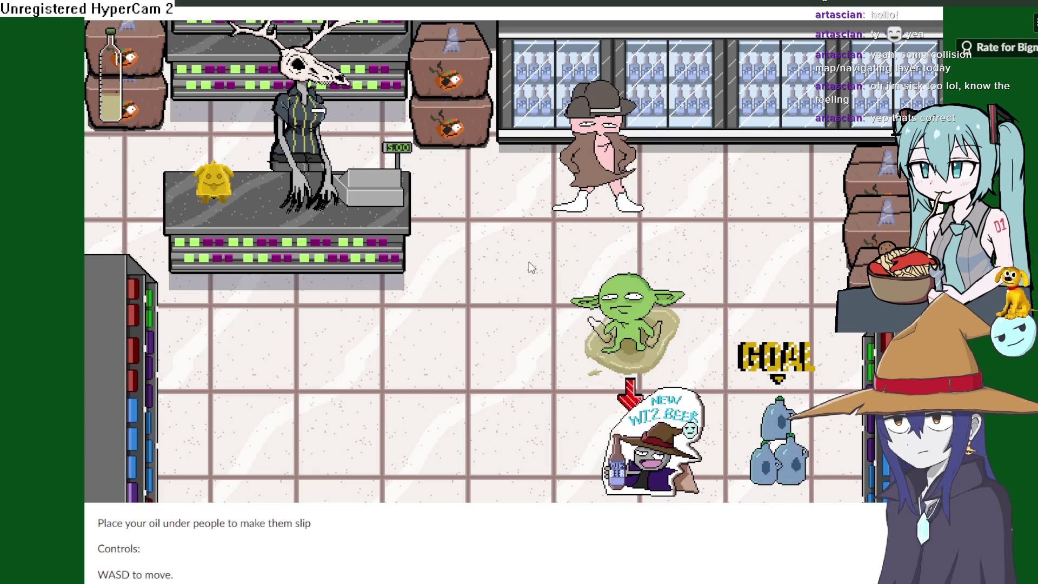
pyautogui.press('w')
pyautogui.press('w')
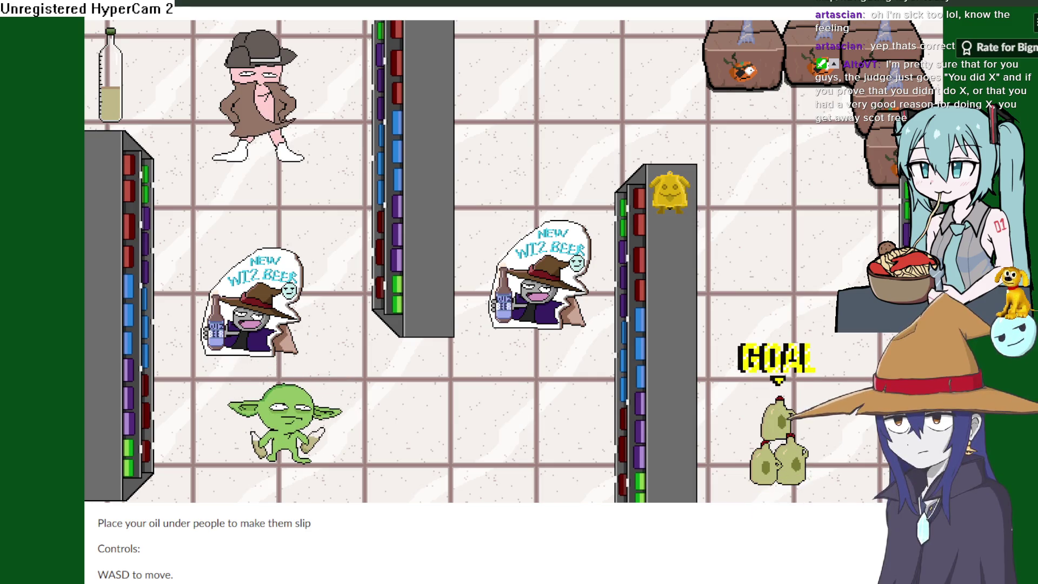
pyautogui.click(1026, 13)
pyautogui.scroll(1, 483, 363)
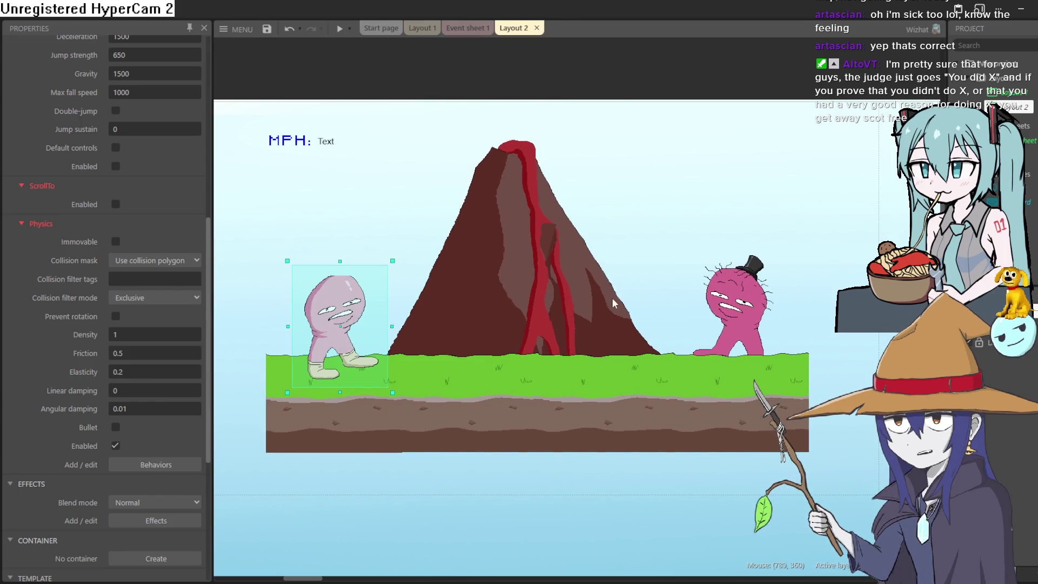
# Nudge Sprite3, the top-hatted character, slightly up, undoing an accidental ground tile move
pyautogui.moveTo(731, 301)
pyautogui.mouseDown()
pyautogui.moveTo(745, 278)
pyautogui.moveTo(741, 286)
pyautogui.mouseUp()
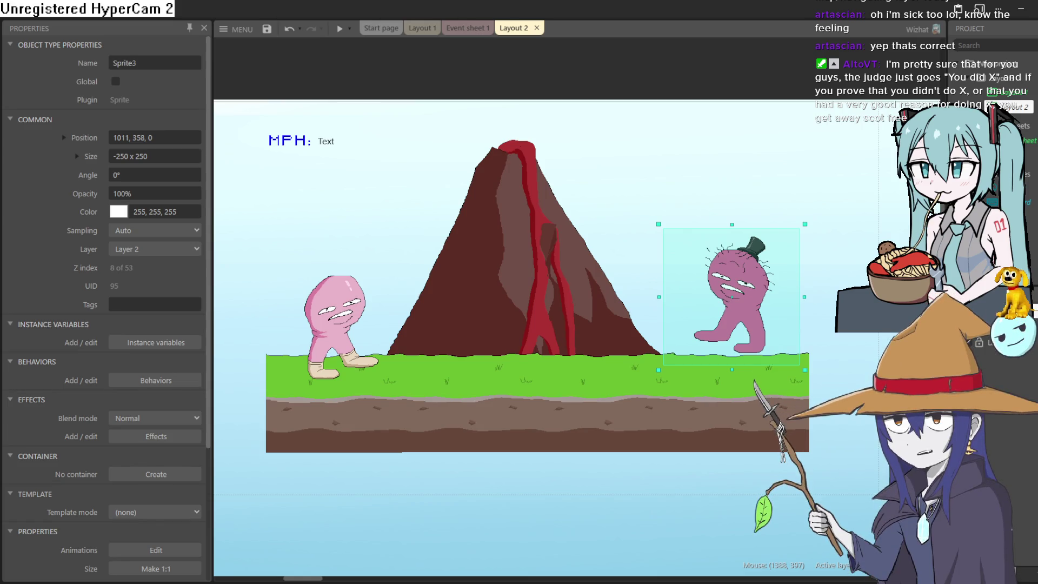
pyautogui.moveTo(750, 334); pyautogui.dragTo(750, 287)
pyautogui.hotkey('ctrl', 'z')
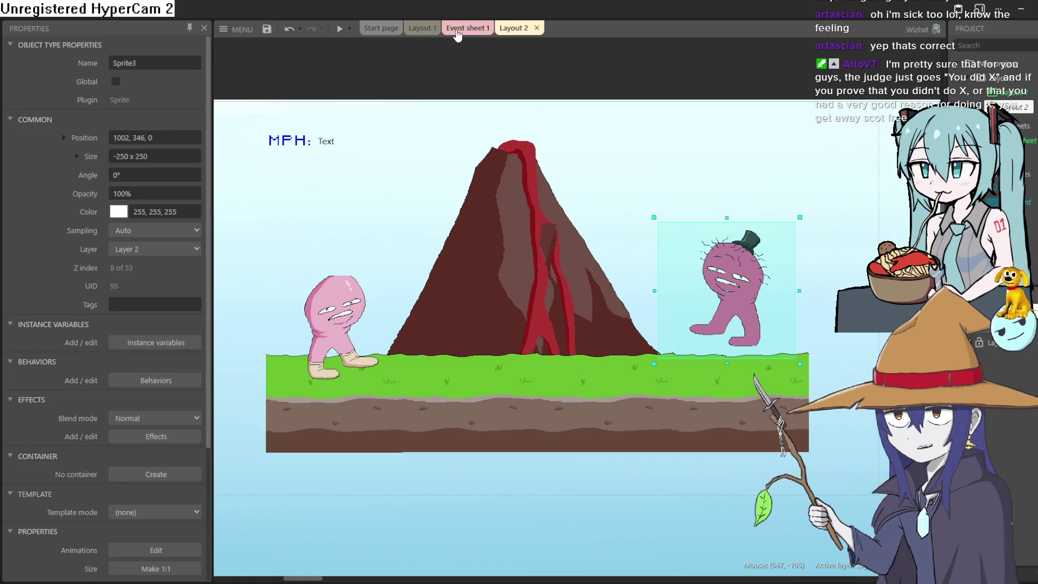
# Flip through Event sheet 1, Layout 1 and Layout 2, then run a preview of the level
pyautogui.click(469, 28)
pyautogui.click(419, 29)
pyautogui.click(468, 28)
pyautogui.click(533, 30)
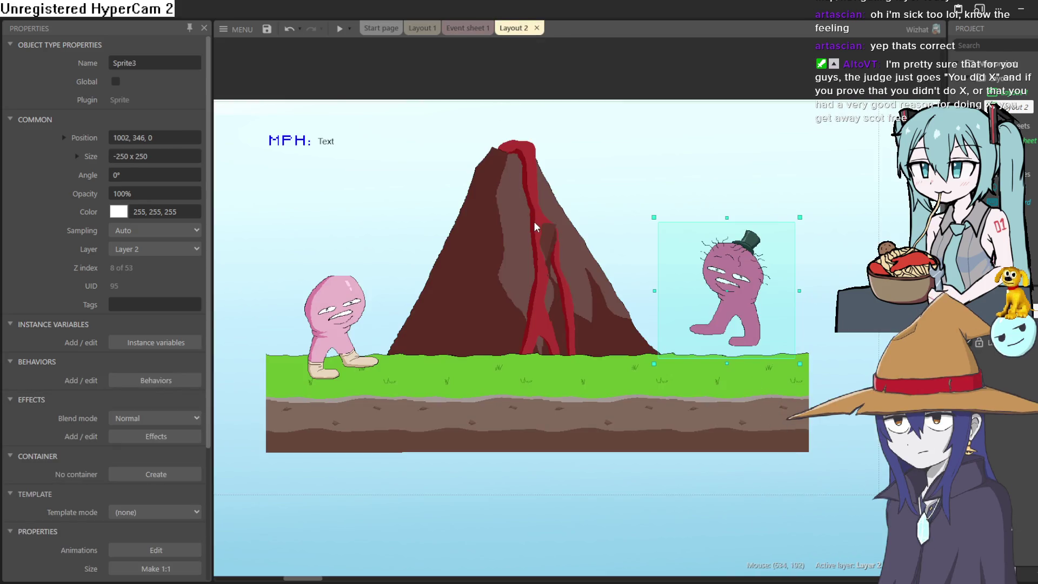
pyautogui.hscroll(1, 514, 264)
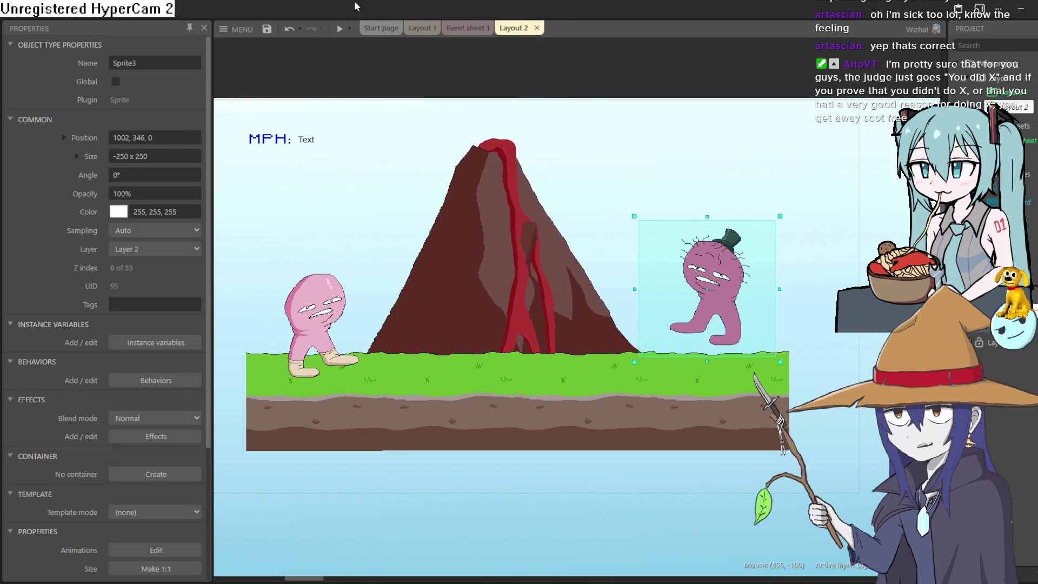
pyautogui.click(340, 28)
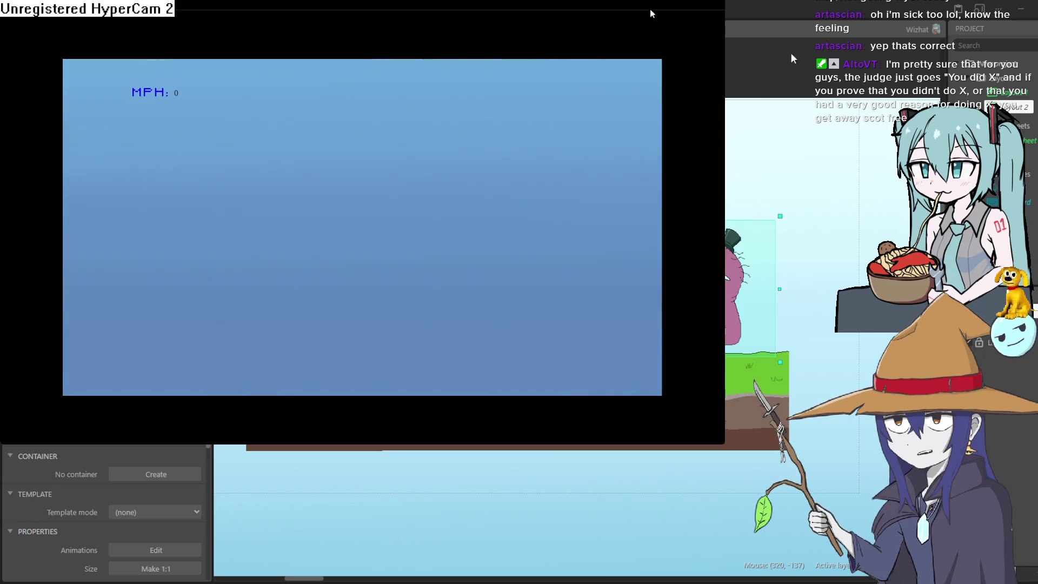
pyautogui.click(867, 19)
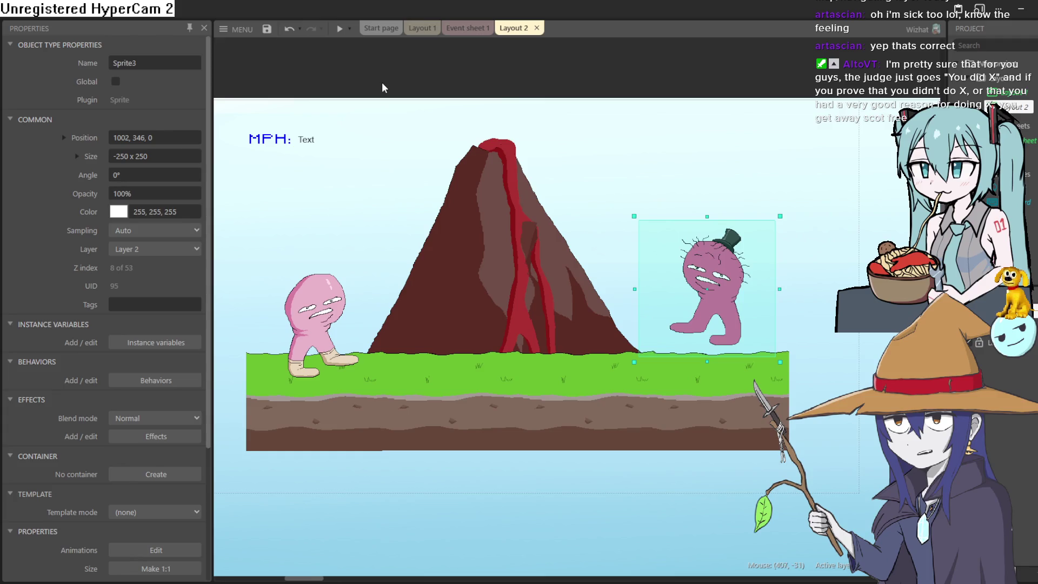
# Pan the Layout 2 canvas right and up, then show Event sheet 1
pyautogui.moveTo(443, 204); pyautogui.dragTo(518, 214)
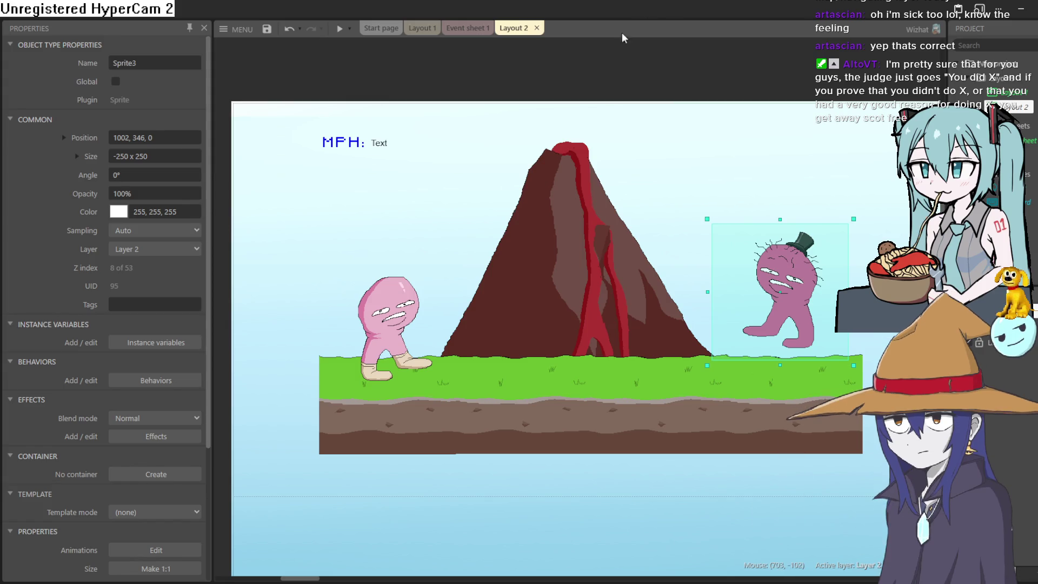
pyautogui.moveTo(653, 226); pyautogui.dragTo(635, 173)
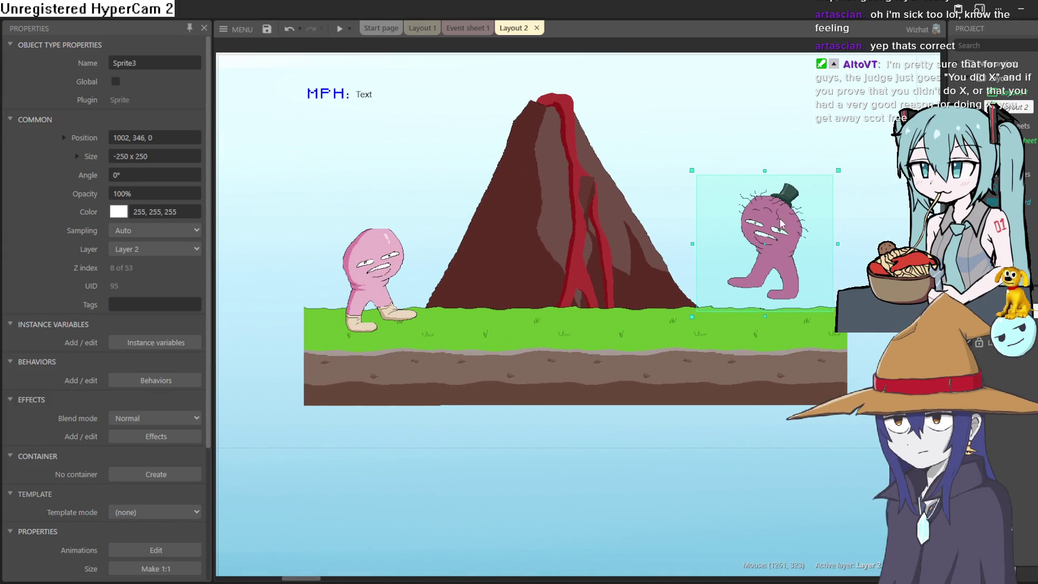
pyautogui.click(476, 28)
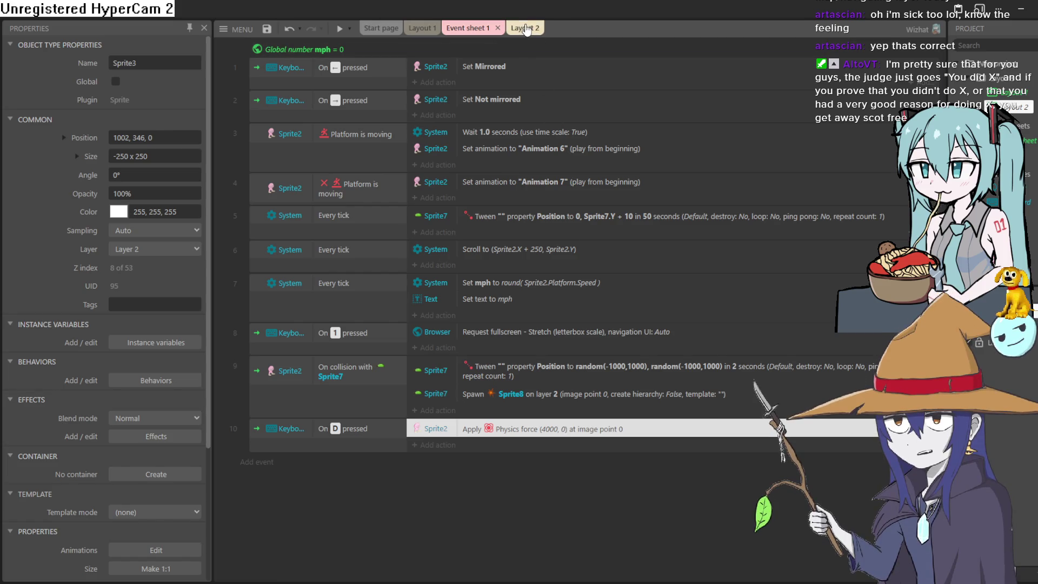
# Switch between Layout 2 and Event sheet 1 and inspect the Apply force action unchanged
pyautogui.click(509, 25)
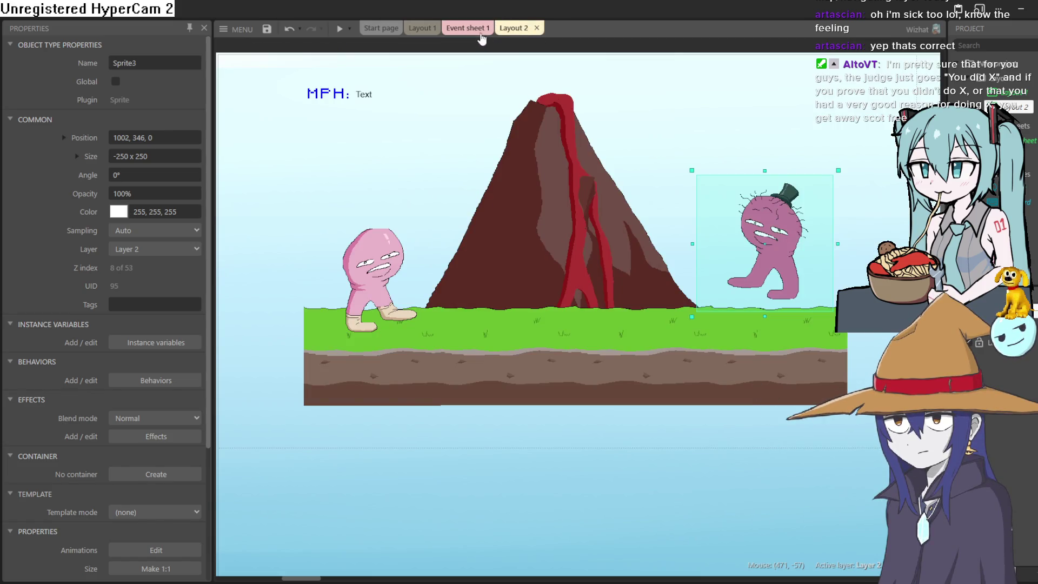
pyautogui.click(470, 28)
pyautogui.click(522, 32)
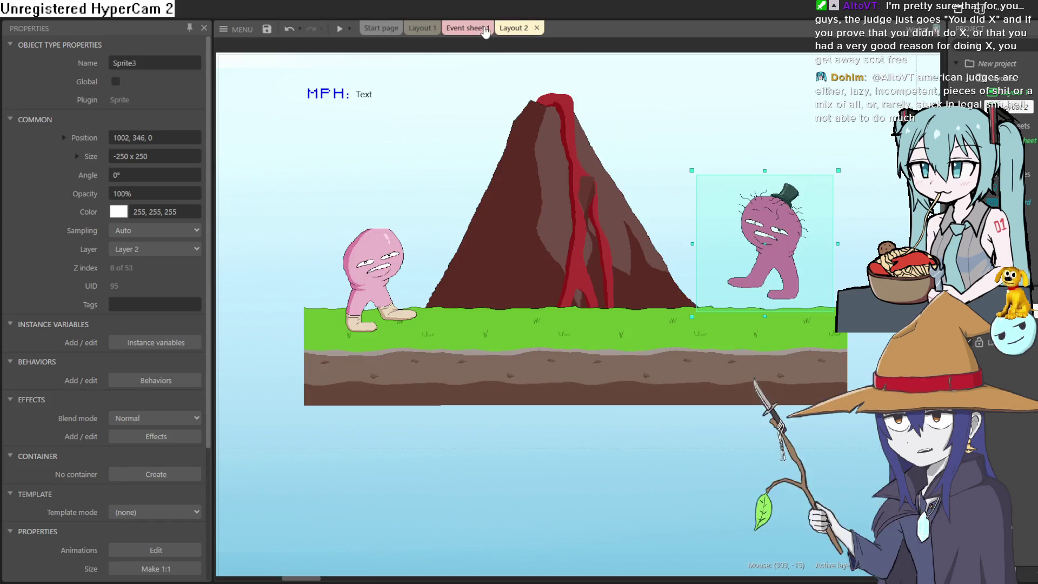
pyautogui.click(467, 28)
pyautogui.doubleClick(526, 438)
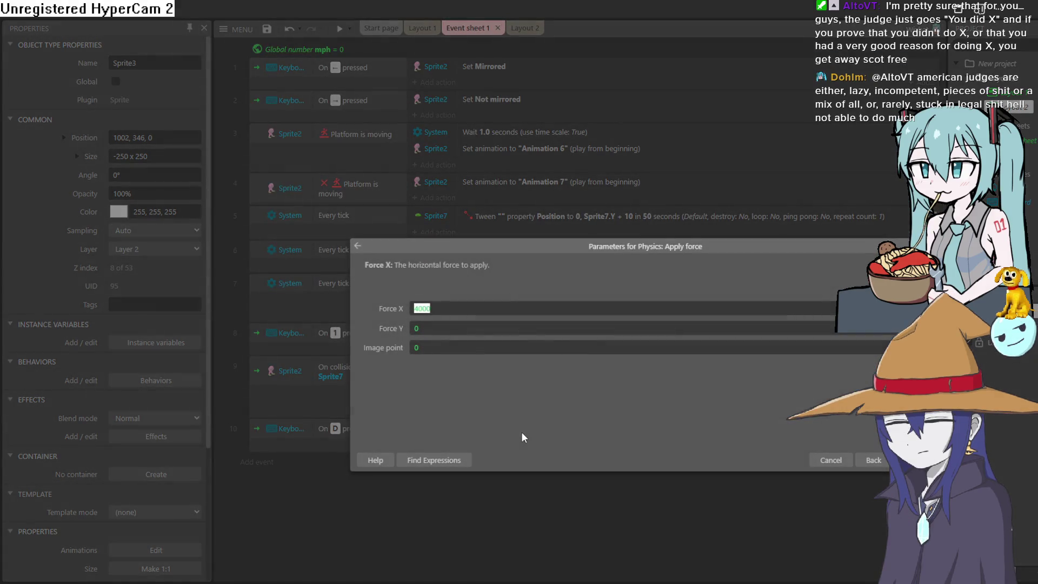
pyautogui.press('Return')
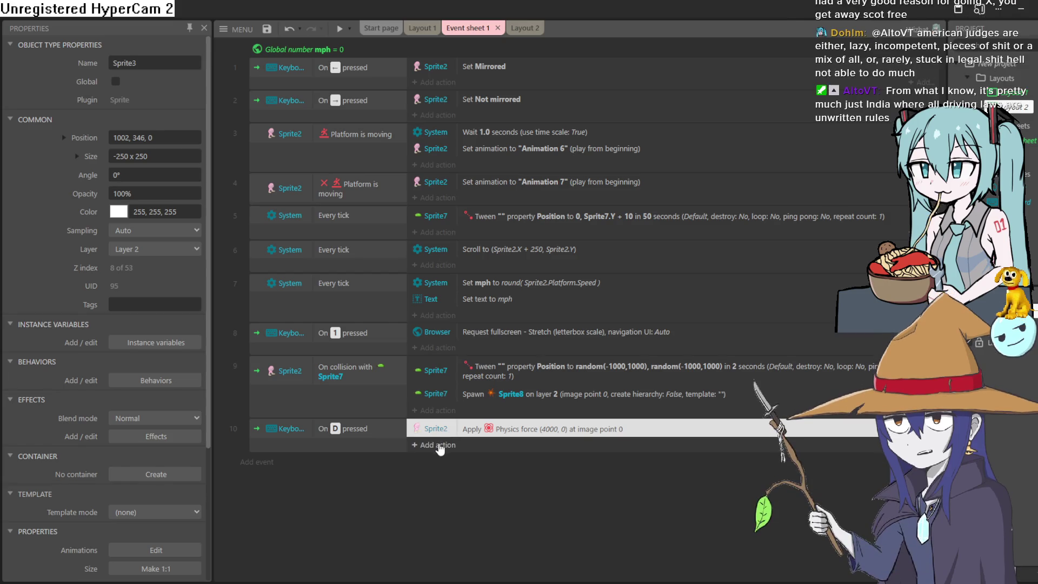
# Add a System Every tick event with Sprite2 Set world gravity 10
pyautogui.click(263, 462)
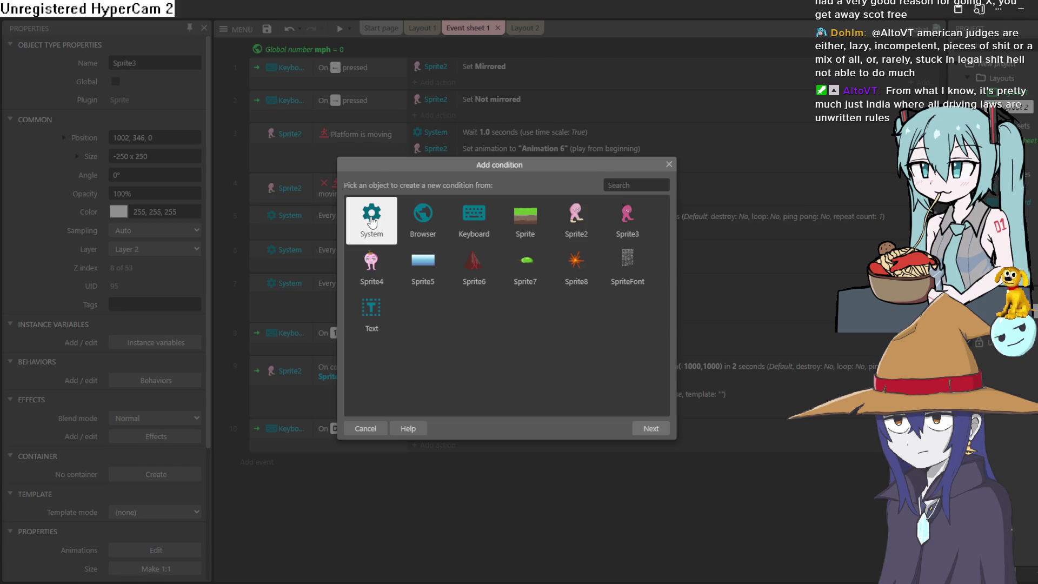
pyautogui.doubleClick(363, 244)
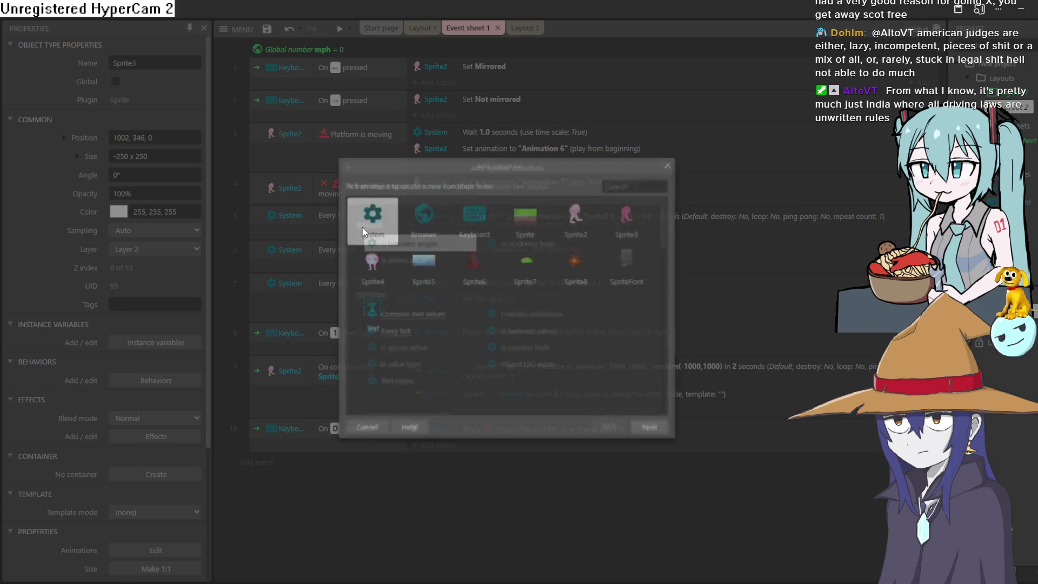
pyautogui.doubleClick(415, 337)
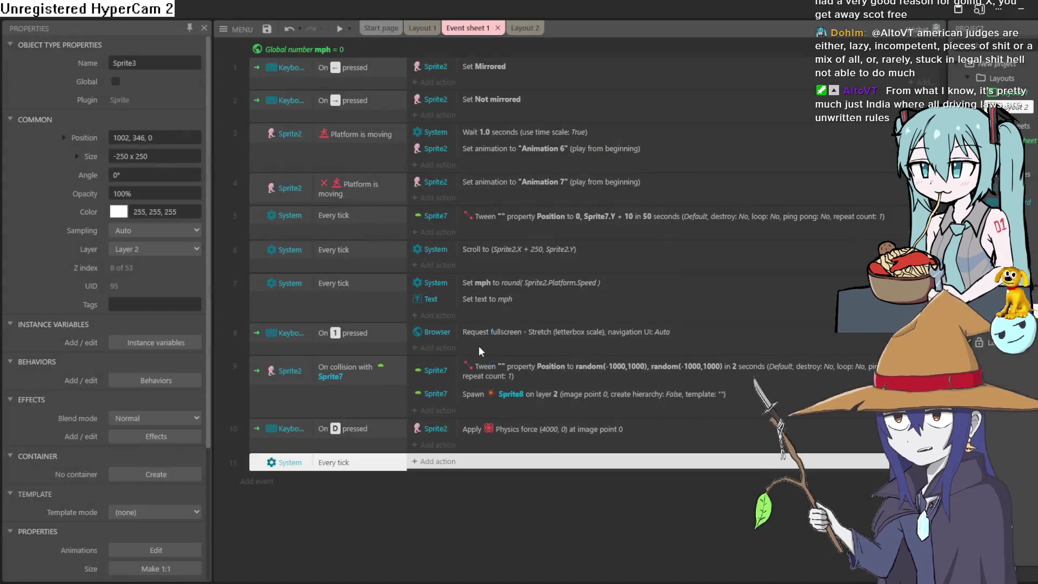
pyautogui.click(442, 463)
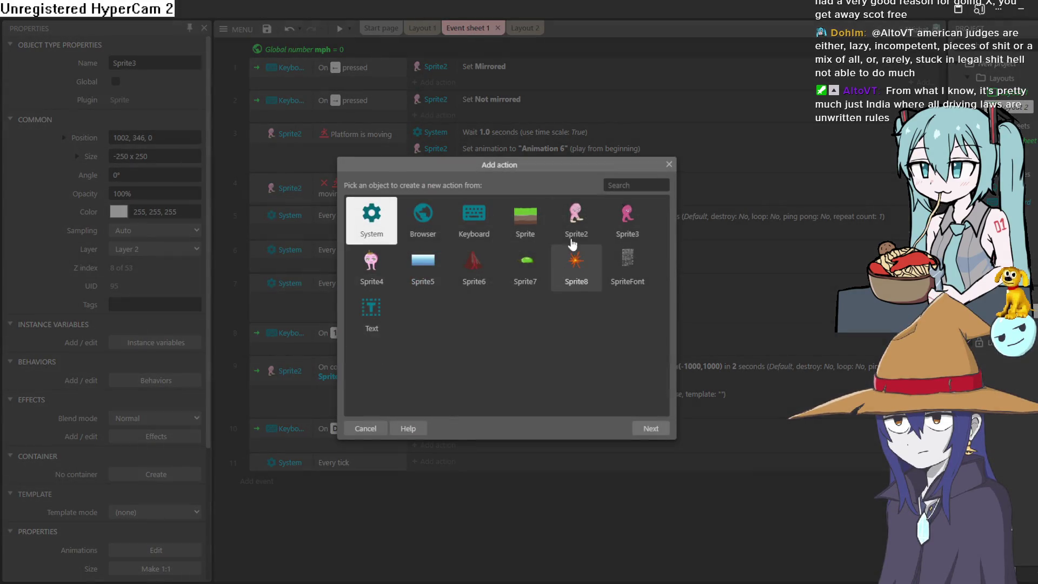
pyautogui.doubleClick(590, 219)
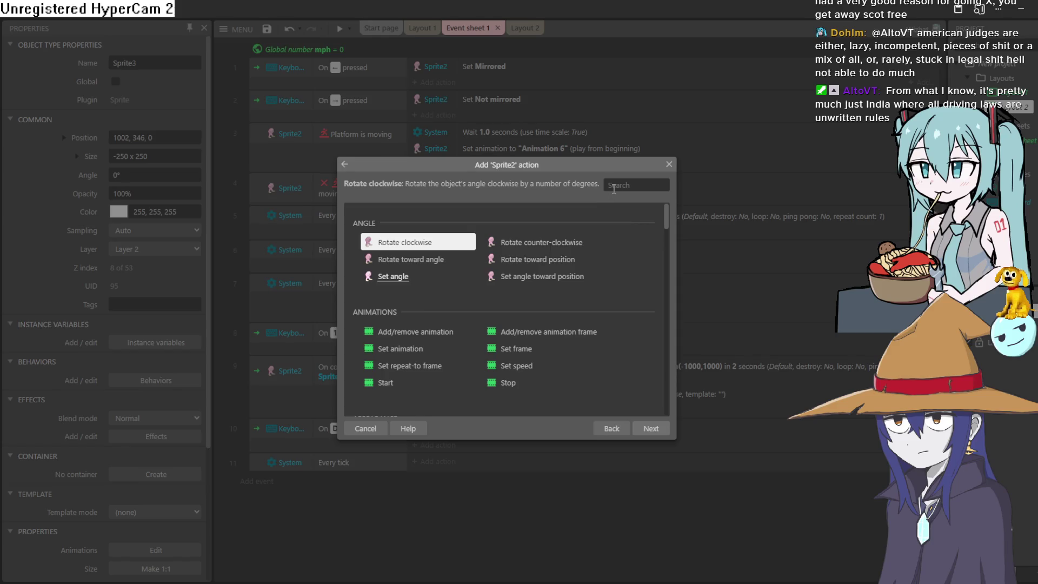
pyautogui.write('GRA')
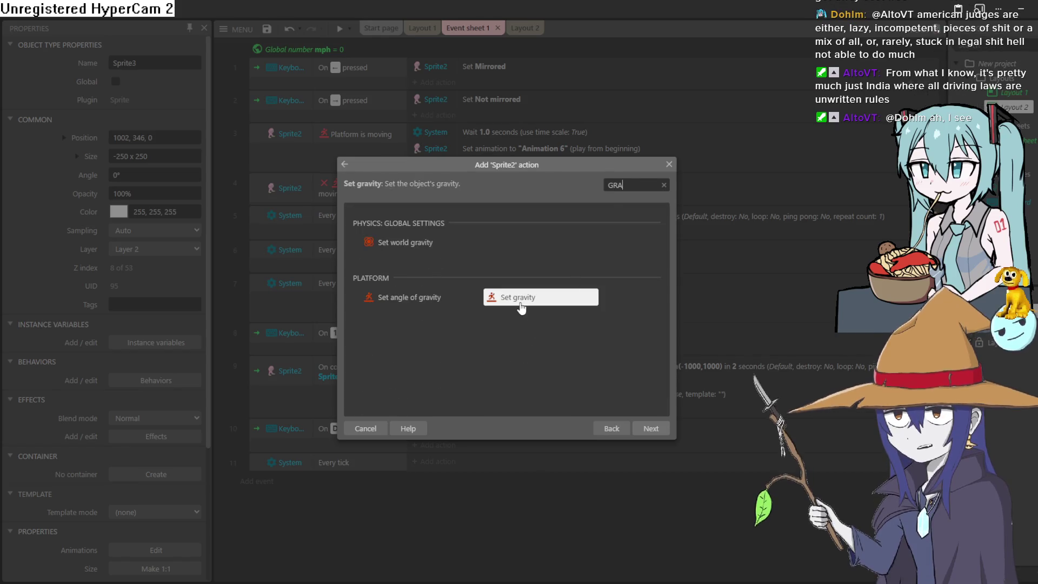
pyautogui.click(440, 253)
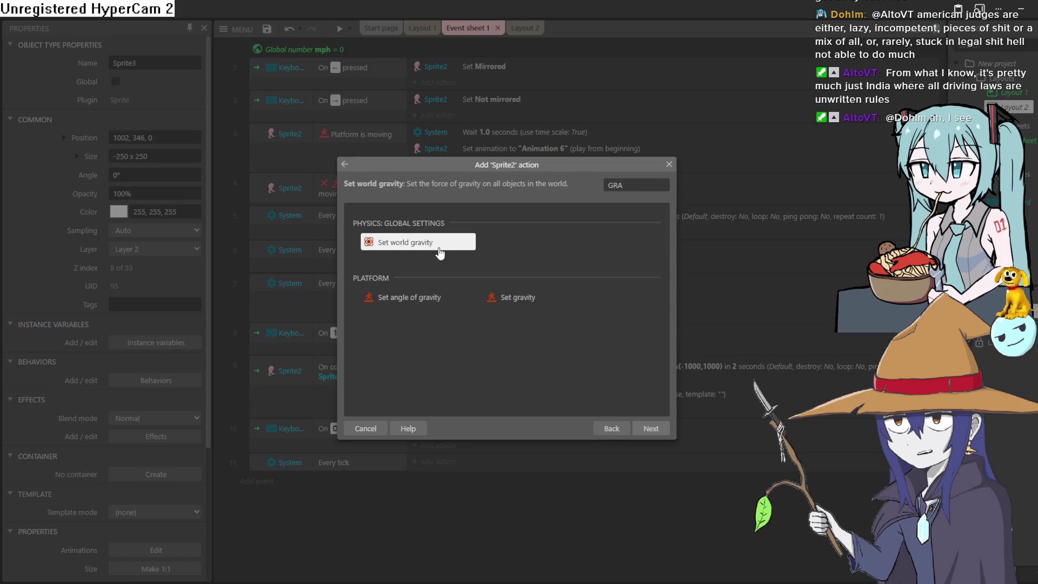
pyautogui.doubleClick(441, 253)
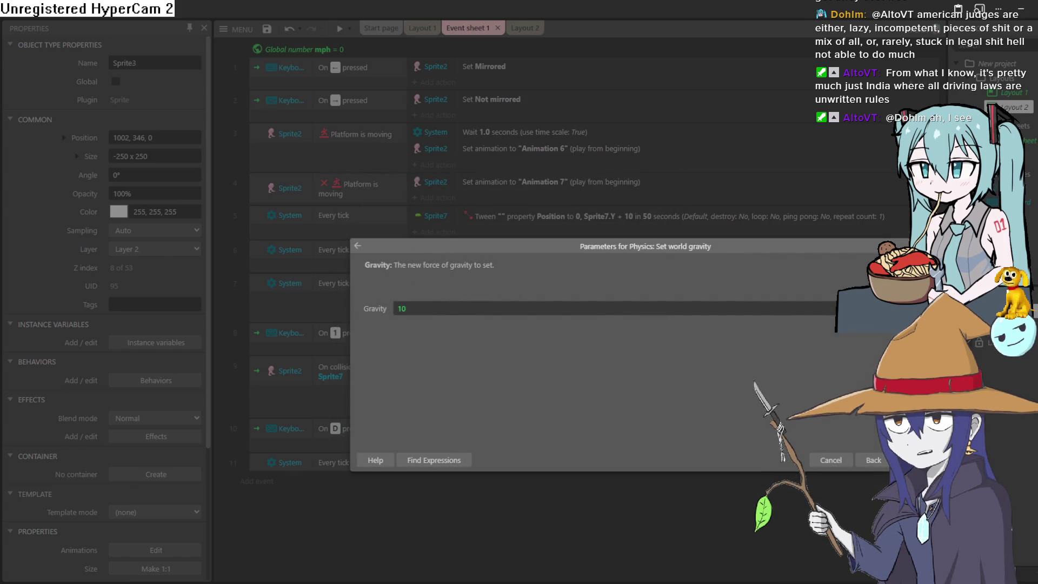
pyautogui.press('Return')
# Move the gravity event to the top as event 1 and preview, launching the character right
pyautogui.click(341, 482)
pyautogui.moveTo(372, 237); pyautogui.dragTo(384, 111)
pyautogui.moveTo(385, 57); pyautogui.dragTo(387, 64)
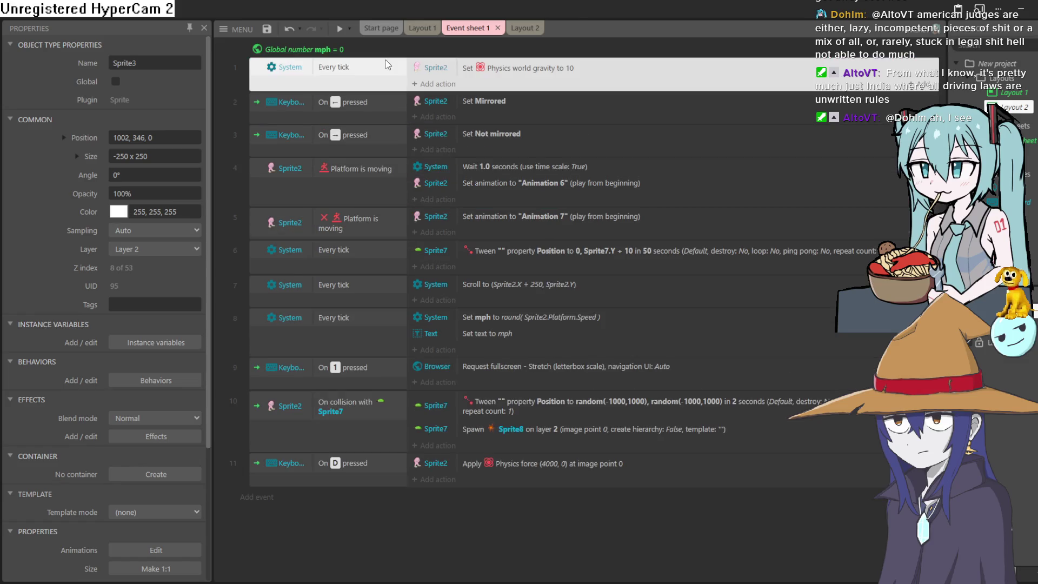
pyautogui.click(337, 25)
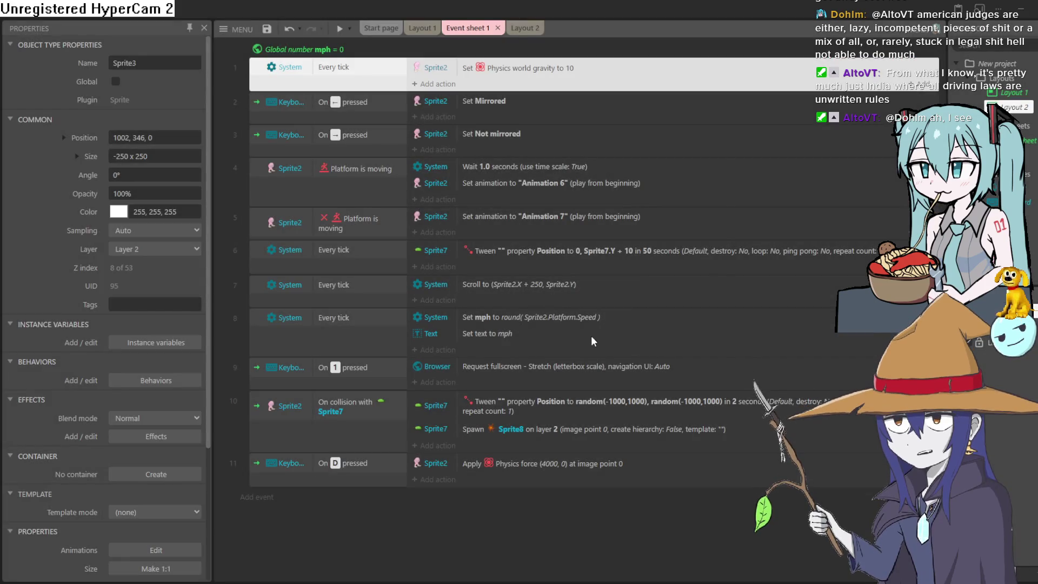
pyautogui.press('d')
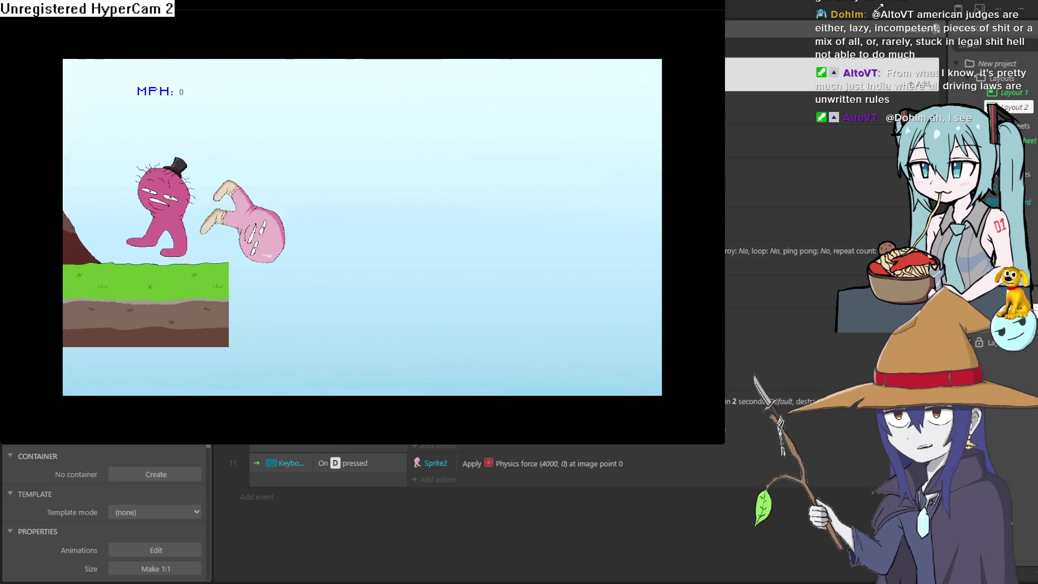
# Change the world gravity to 100 and test it in a preview
pyautogui.click(867, 24)
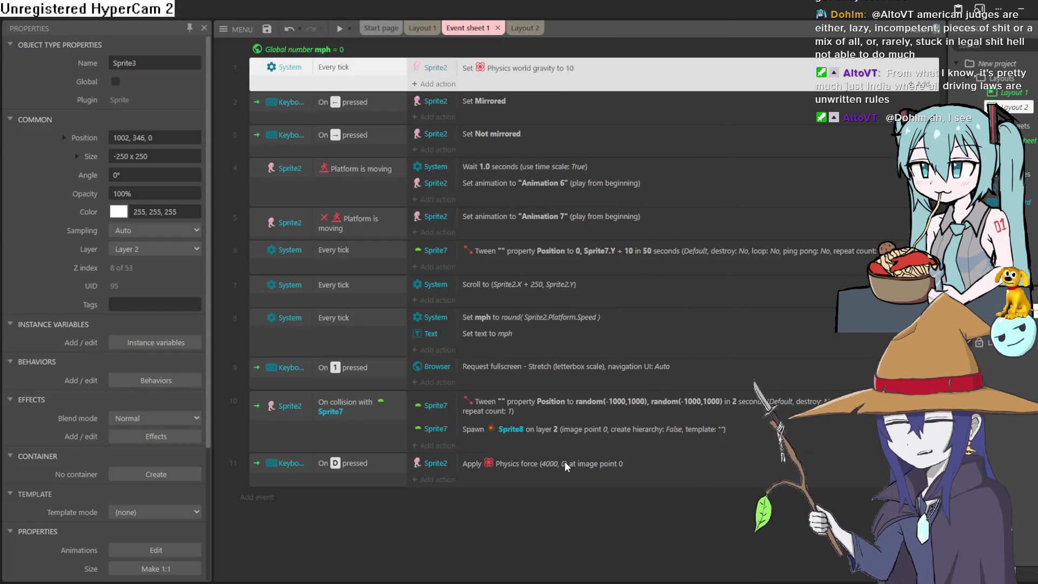
pyautogui.doubleClick(562, 463)
pyautogui.press('Return')
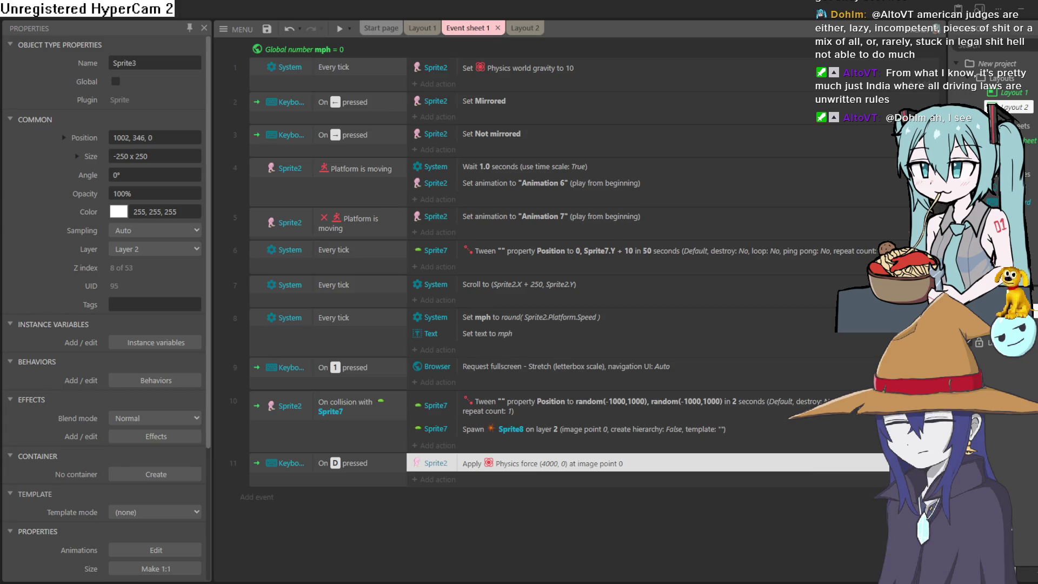
pyautogui.doubleClick(508, 70)
pyautogui.write('100')
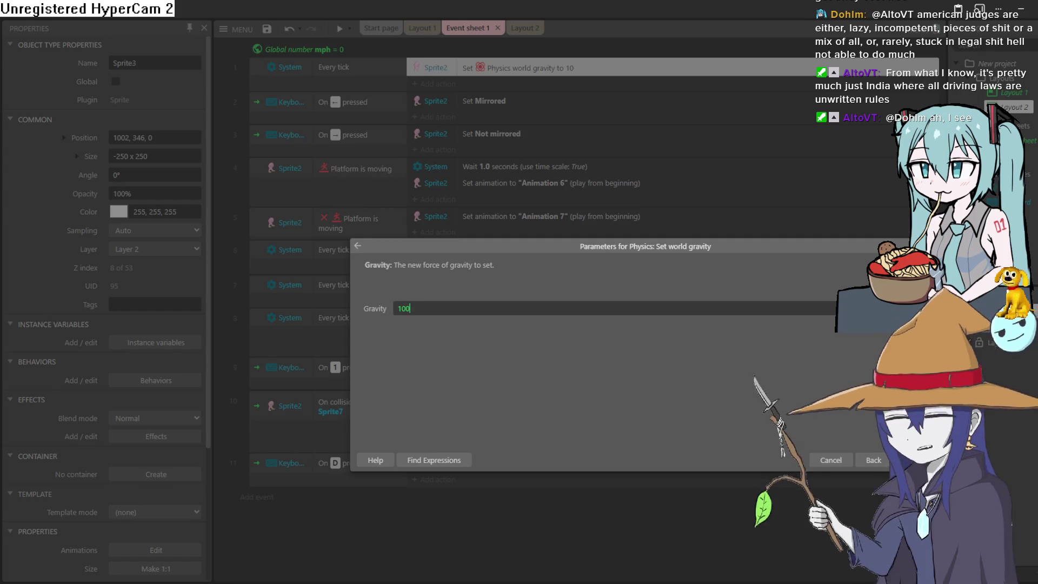
pyautogui.press('Return')
pyautogui.click(340, 30)
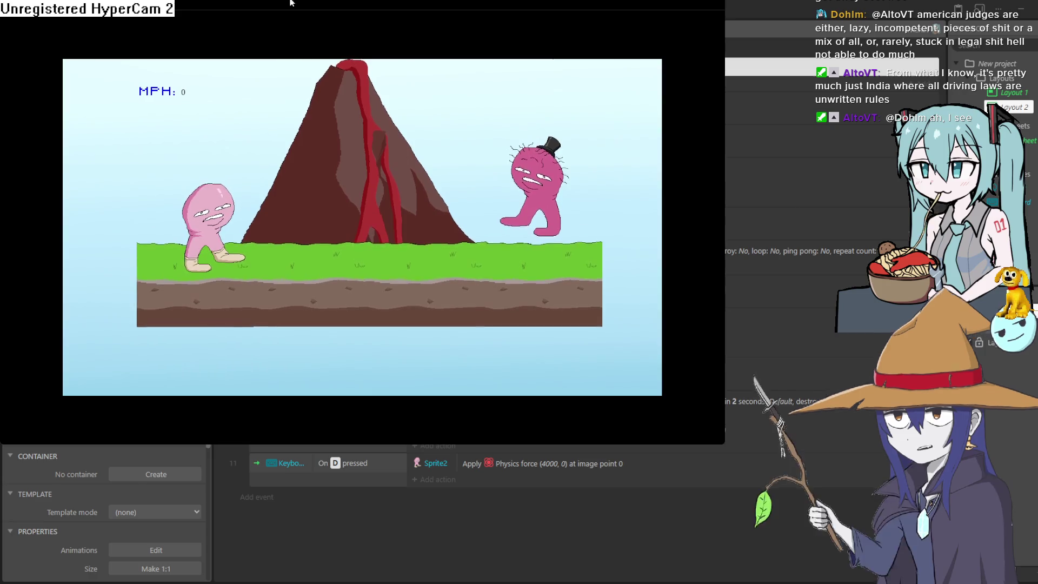
pyautogui.click(875, 22)
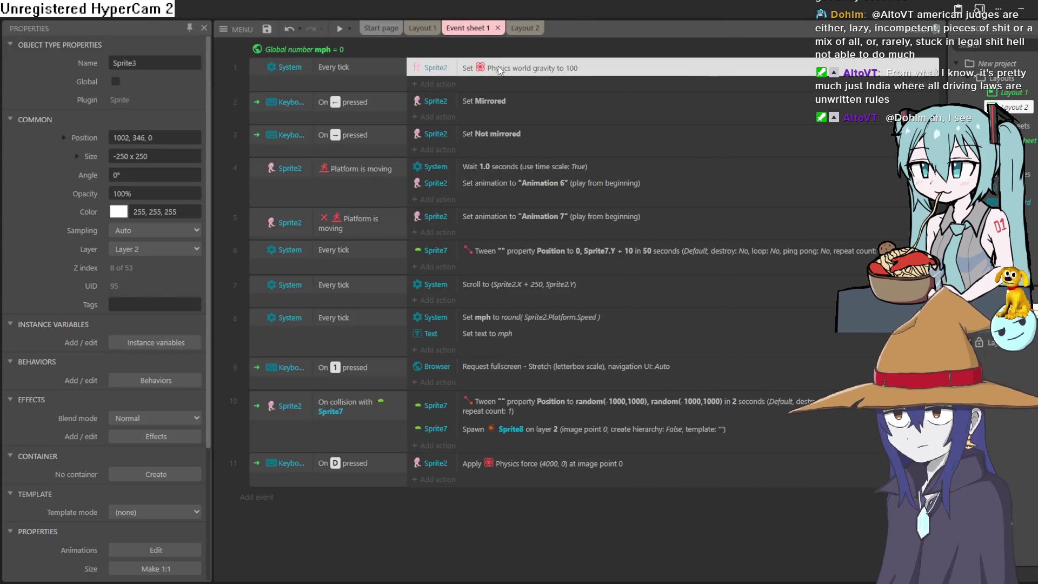
# Lower the world gravity to 50 and test it in a preview
pyautogui.doubleClick(495, 69)
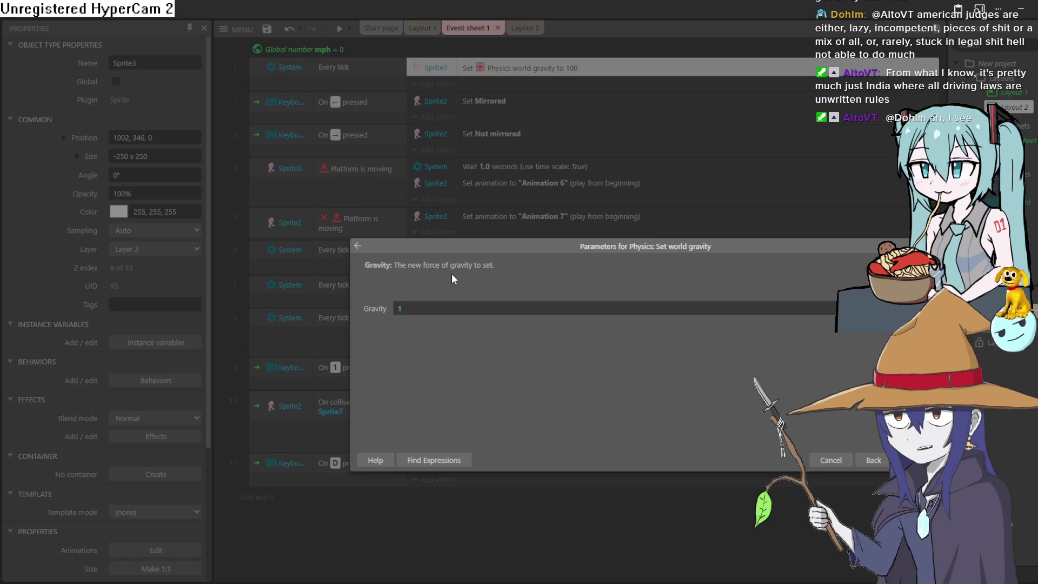
pyautogui.press('BackSpace')
pyautogui.write('5')
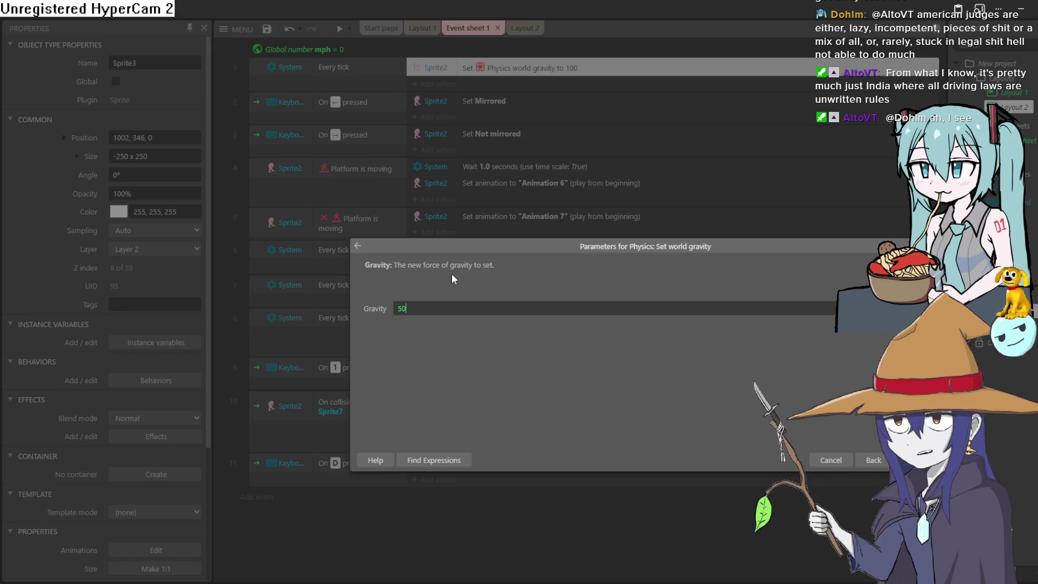
pyautogui.write('0')
pyautogui.press('Return')
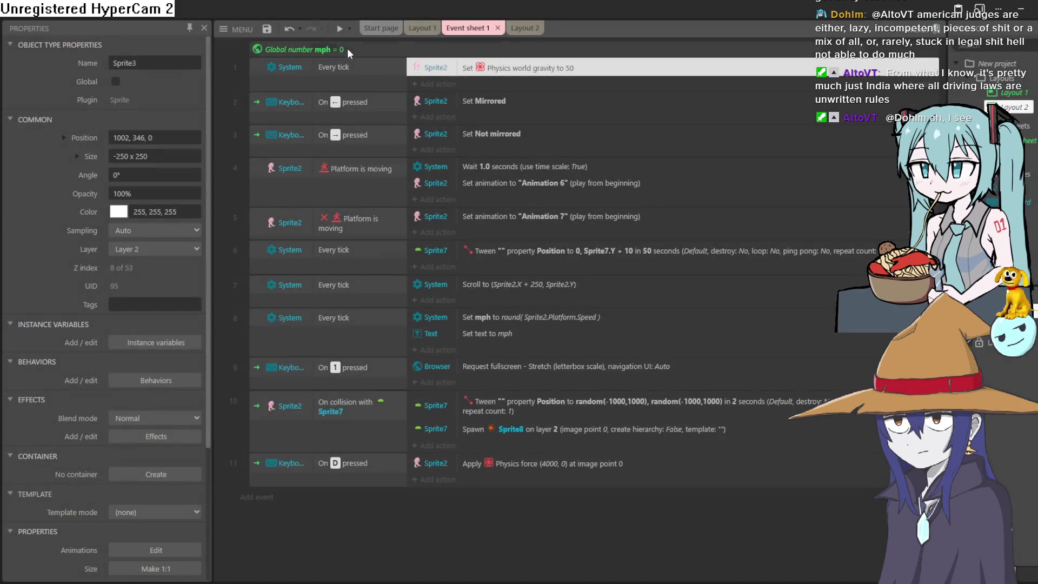
pyautogui.click(336, 34)
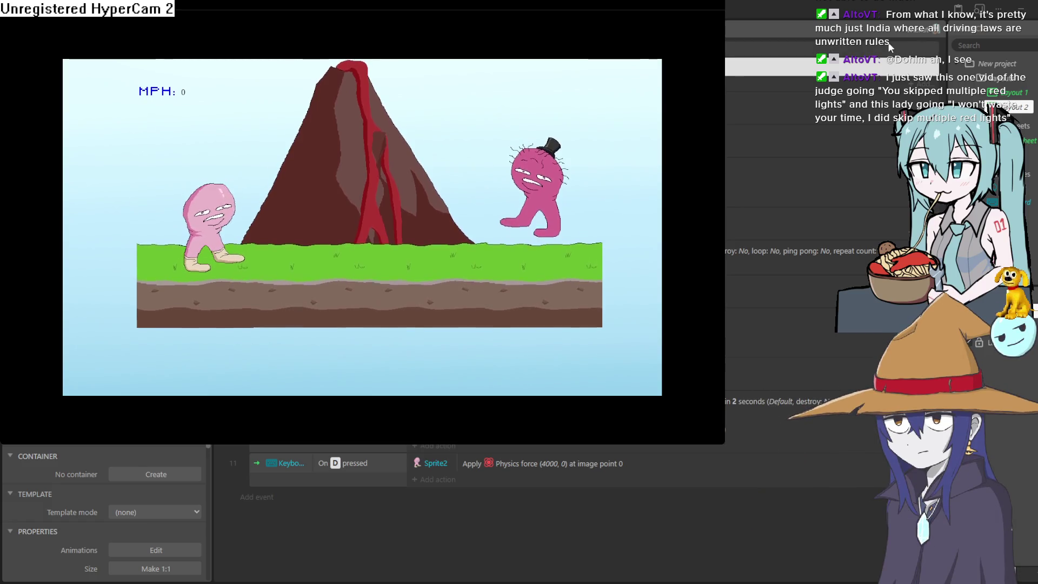
pyautogui.click(868, 31)
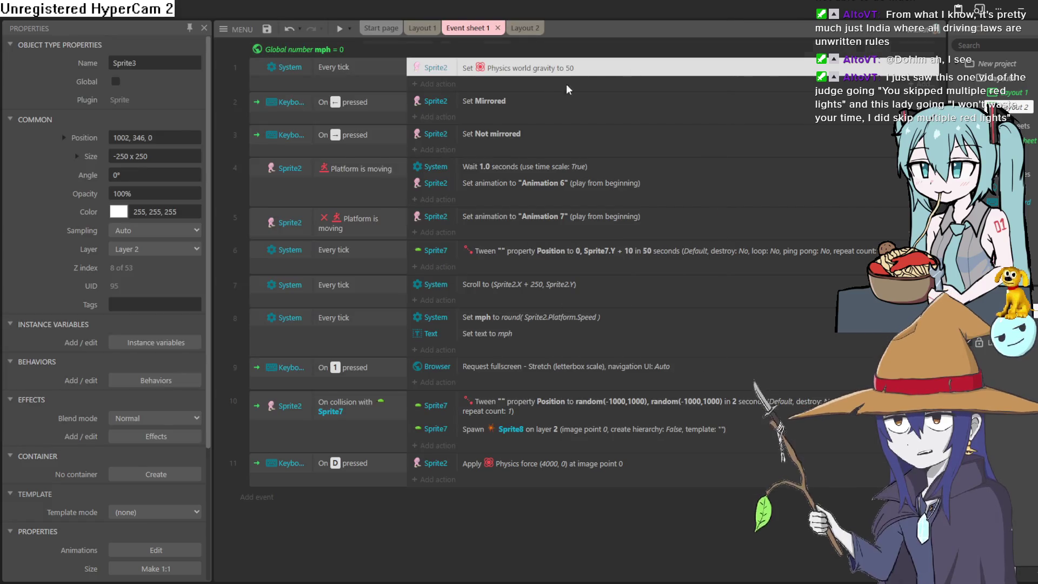
# Set the world gravity to 20, test with D, then select the pink character in Layout 1
pyautogui.doubleClick(505, 67)
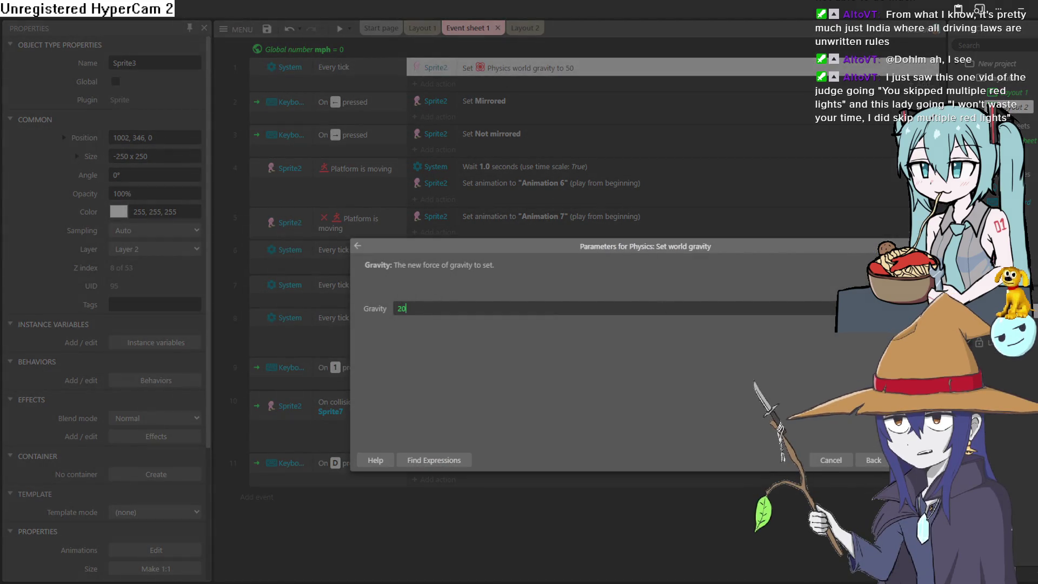
pyautogui.press('Return')
pyautogui.click(339, 26)
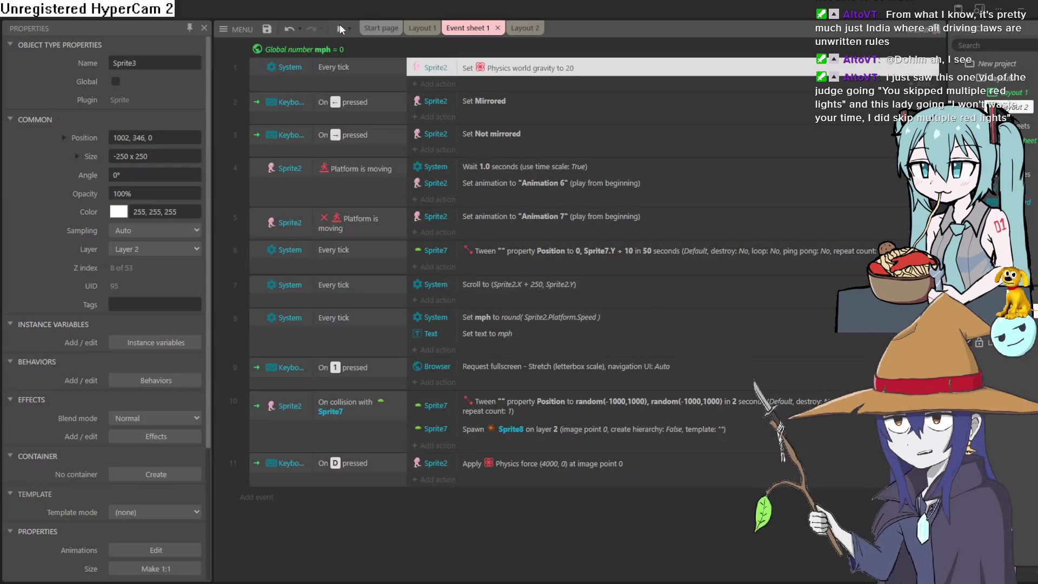
pyautogui.press('d')
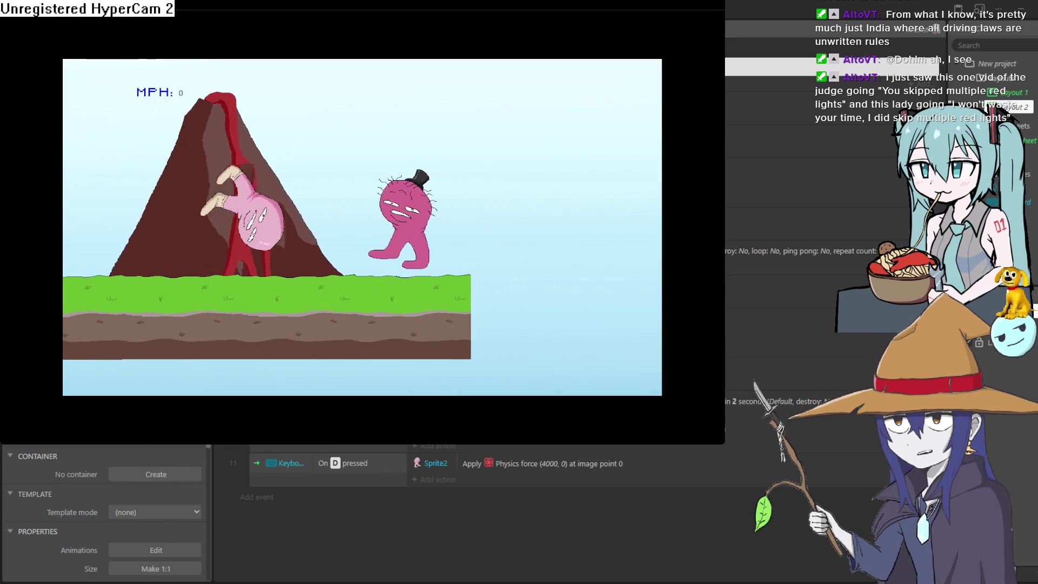
pyautogui.click(871, 22)
pyautogui.click(427, 29)
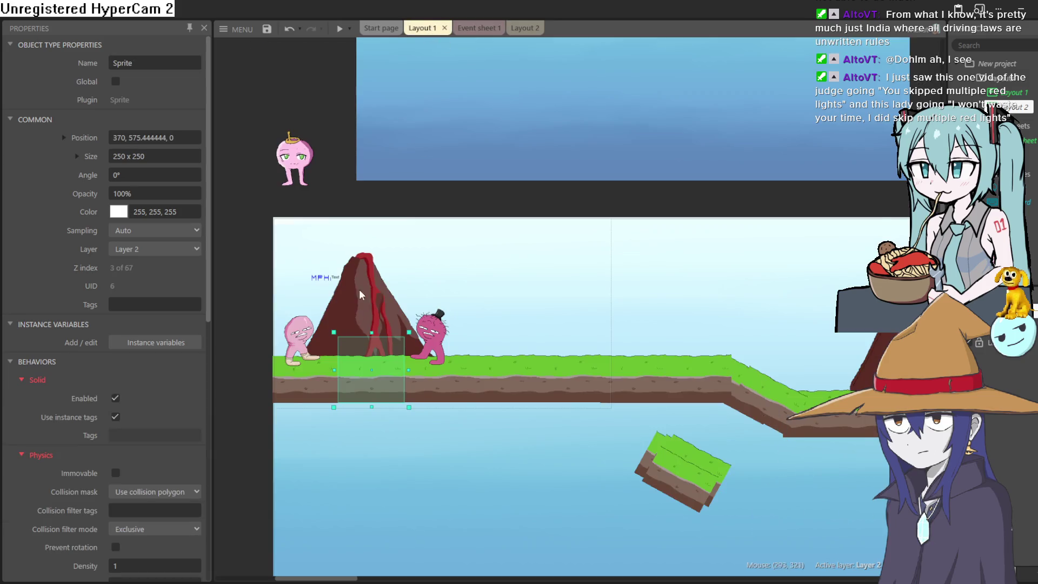
pyautogui.click(524, 28)
# Inspect Sprite2's animations and collision polygon, then run a quick Layout 2 preview
pyautogui.doubleClick(386, 287)
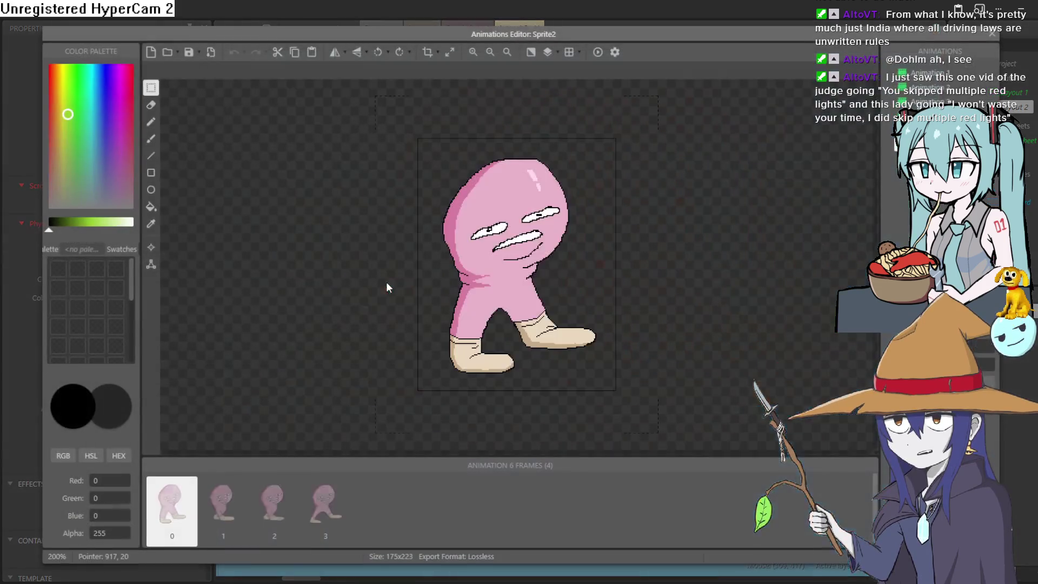
pyautogui.click(152, 265)
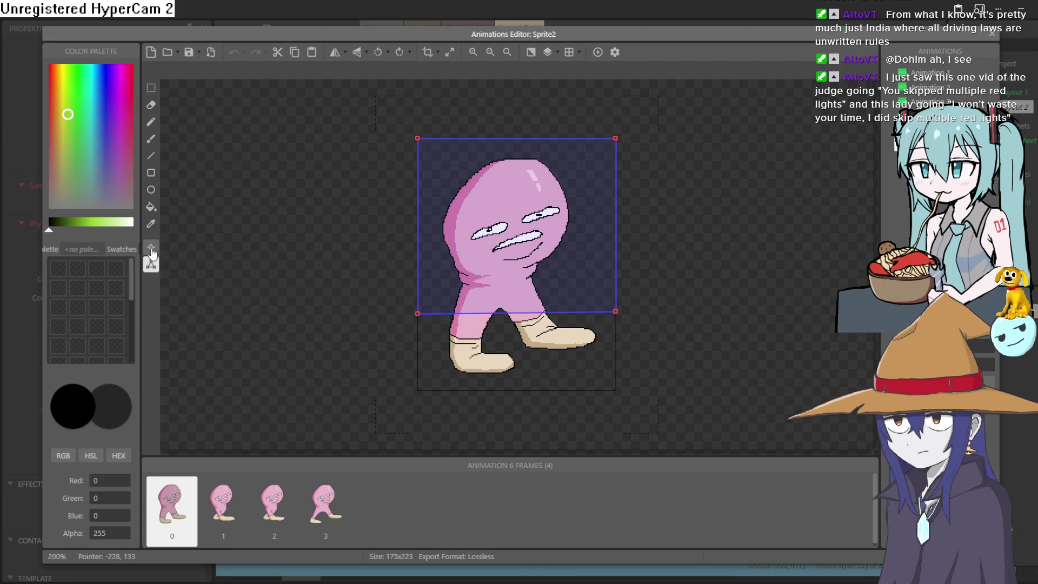
pyautogui.click(956, 76)
pyautogui.click(954, 101)
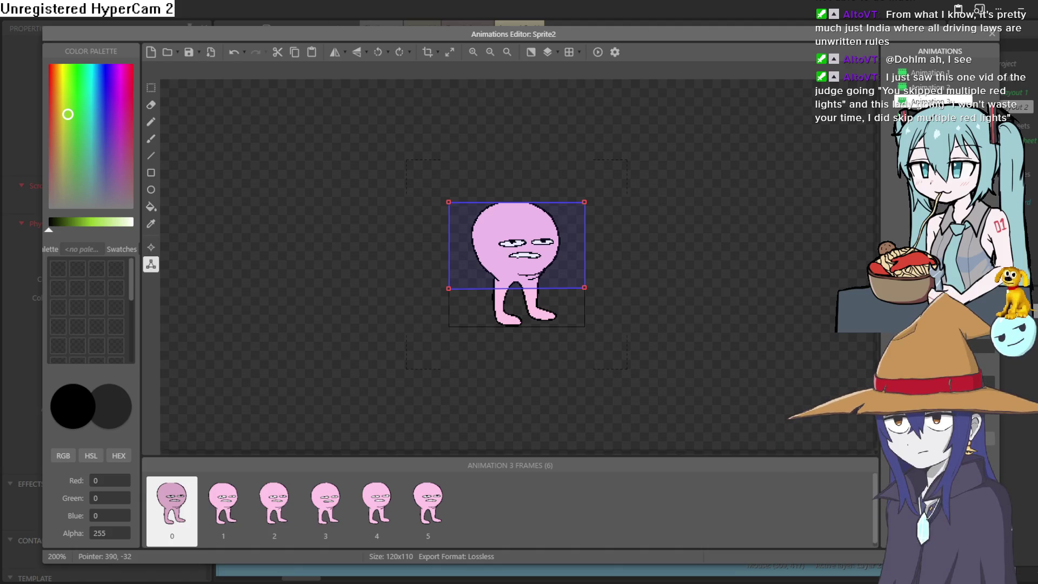
pyautogui.moveTo(800, 33)
pyautogui.mouseDown()
pyautogui.moveTo(737, 32)
pyautogui.moveTo(805, 71)
pyautogui.moveTo(945, 39)
pyautogui.moveTo(939, 29)
pyautogui.moveTo(777, 45)
pyautogui.moveTo(764, 37)
pyautogui.mouseUp()
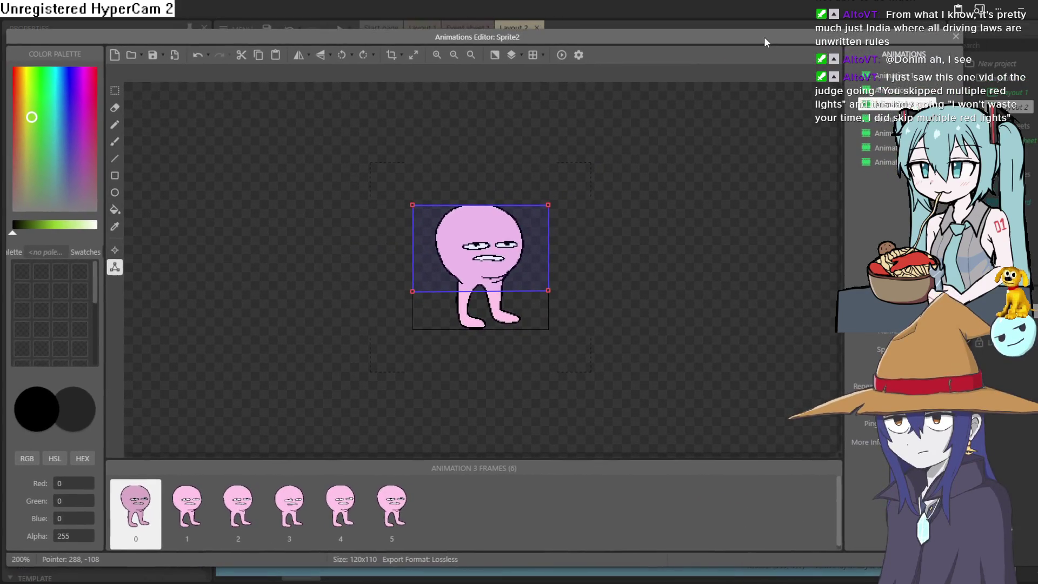
pyautogui.click(957, 37)
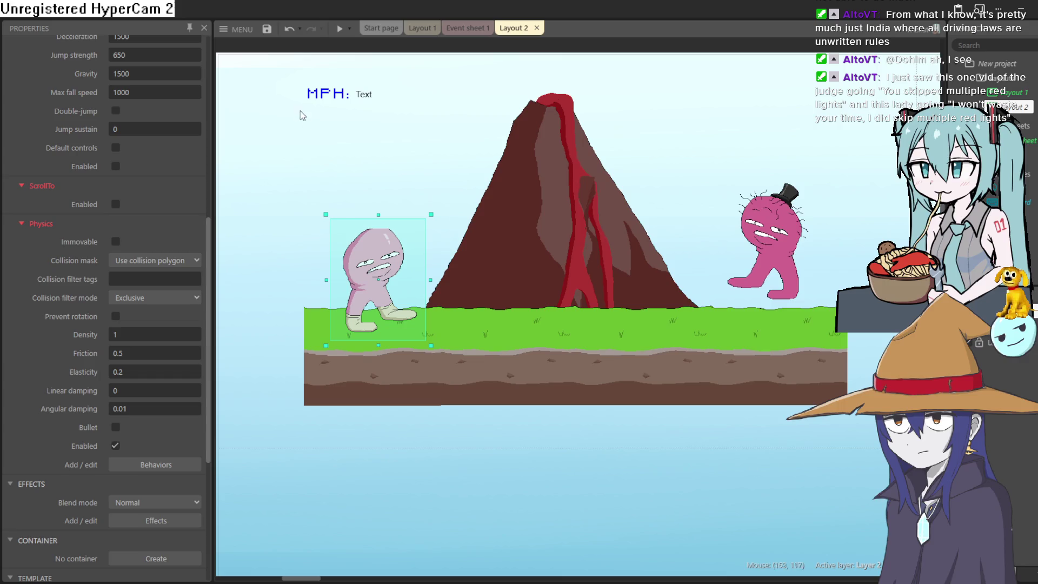
pyautogui.click(337, 35)
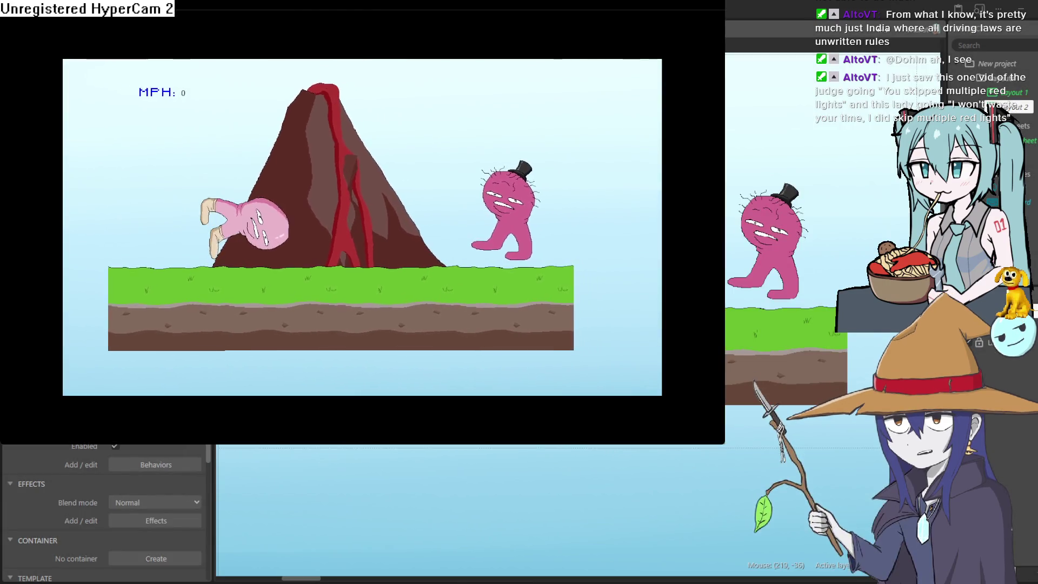
pyautogui.hotkey('alt', 'F4')
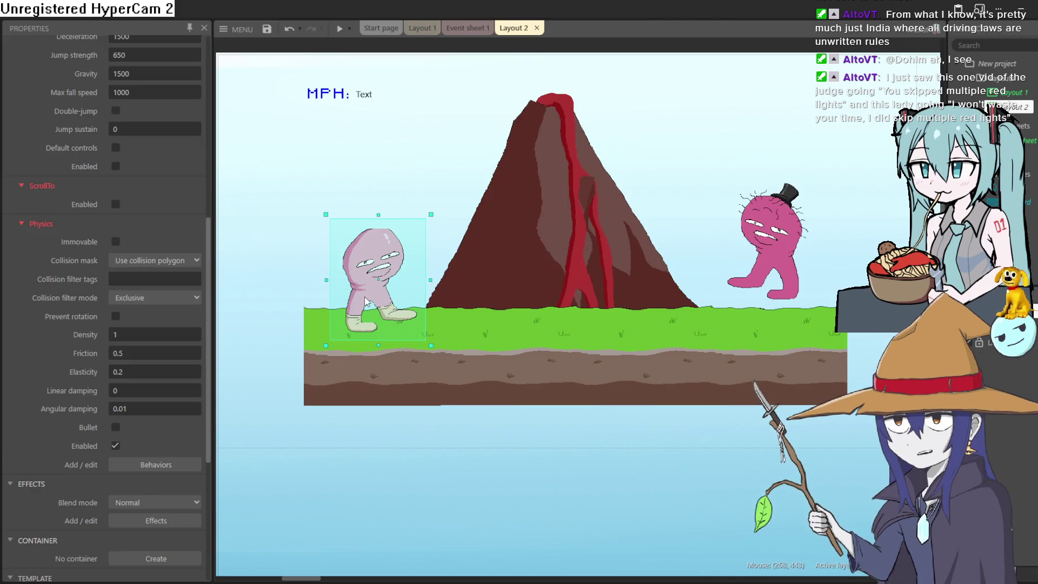
# Add Animation 8 to Sprite2 and reopen its frames with the image points tool
pyautogui.doubleClick(360, 299)
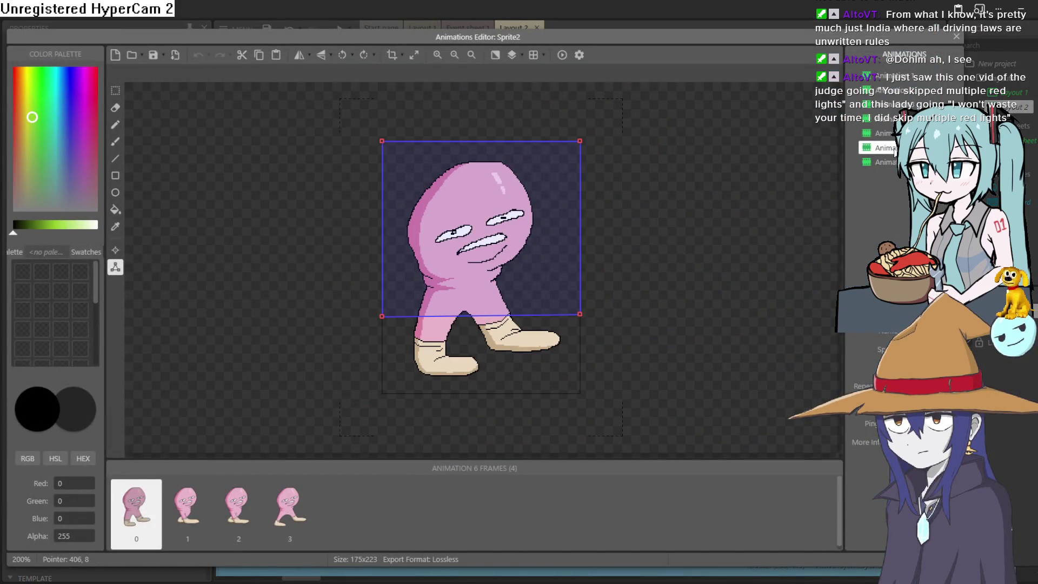
pyautogui.rightClick(895, 153)
pyautogui.click(904, 193)
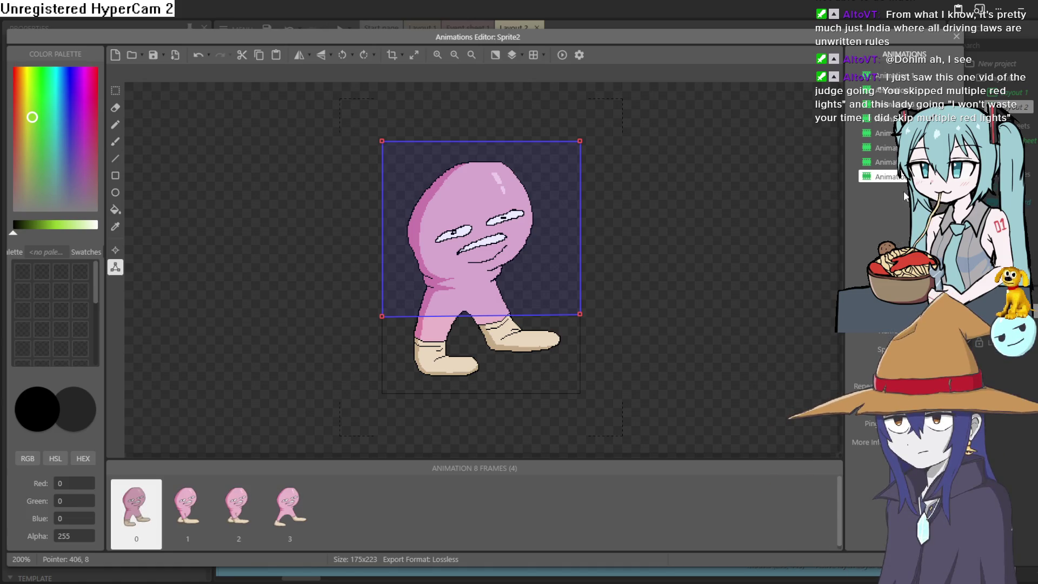
pyautogui.click(956, 36)
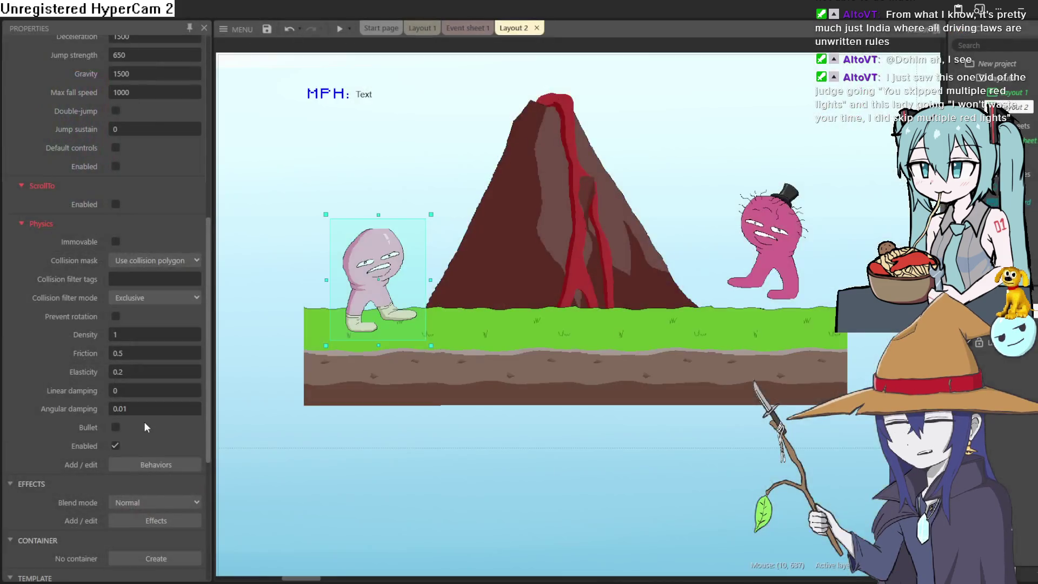
pyautogui.scroll(-4, 176, 416)
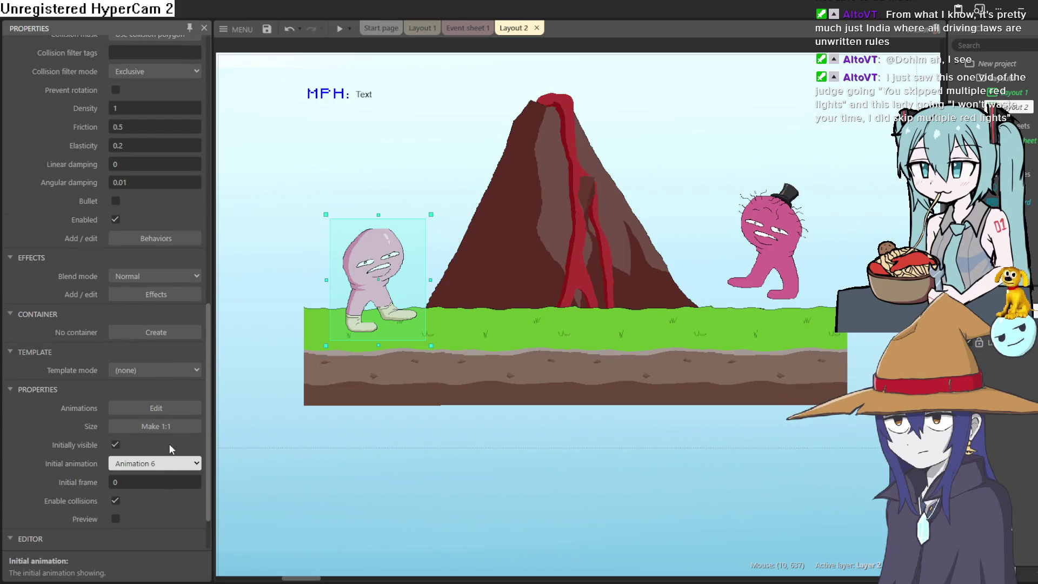
pyautogui.doubleClick(395, 249)
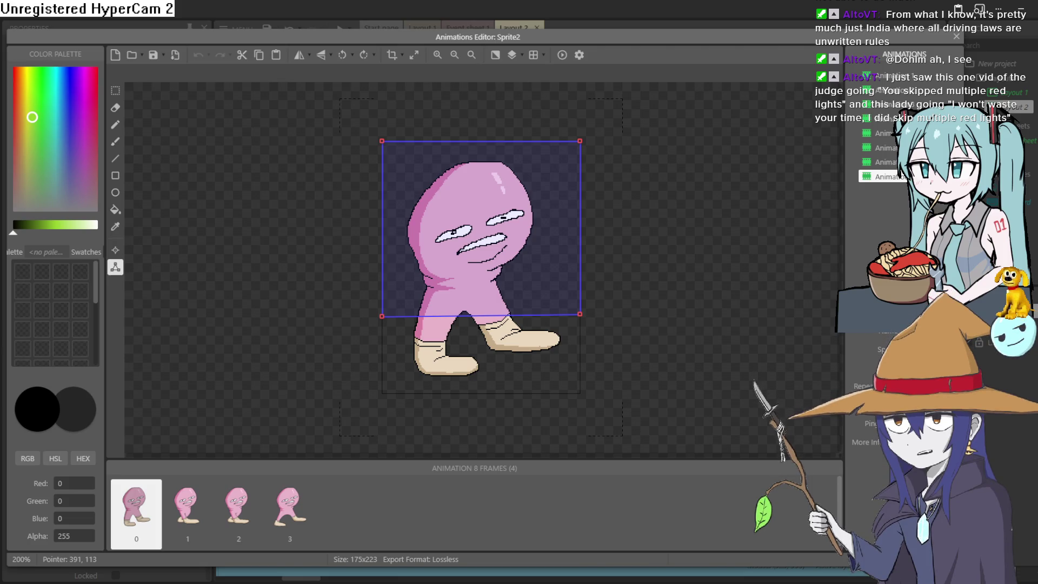
pyautogui.click(112, 261)
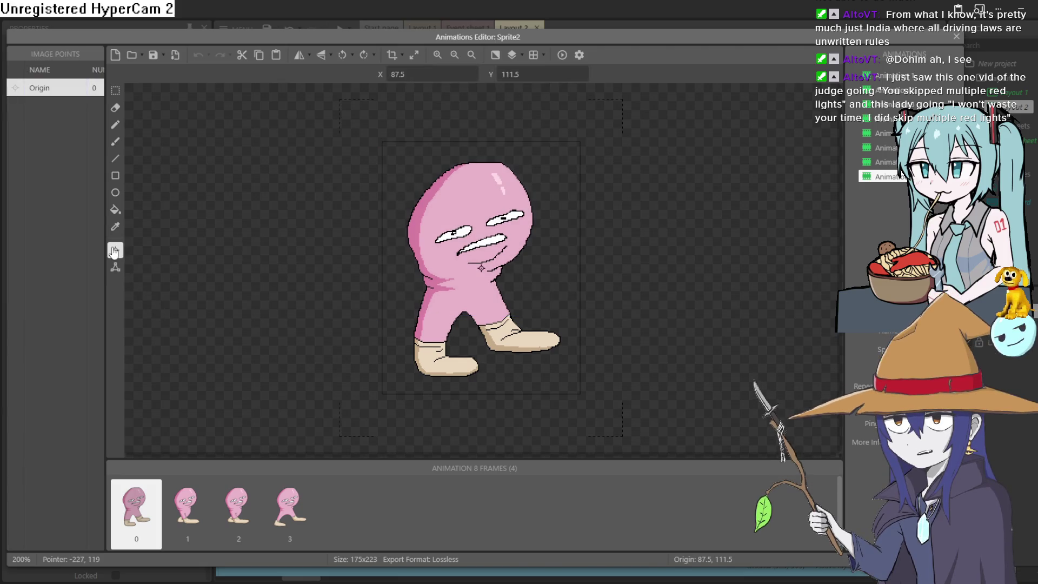
# Drag frame 0's four collision-quad corners in around the goblin's head and upper body
pyautogui.moveTo(382, 316)
pyautogui.mouseDown()
pyautogui.moveTo(412, 306)
pyautogui.moveTo(422, 288)
pyautogui.mouseUp()
pyautogui.moveTo(387, 152)
pyautogui.mouseDown()
pyautogui.moveTo(422, 180)
pyautogui.moveTo(436, 163)
pyautogui.mouseUp()
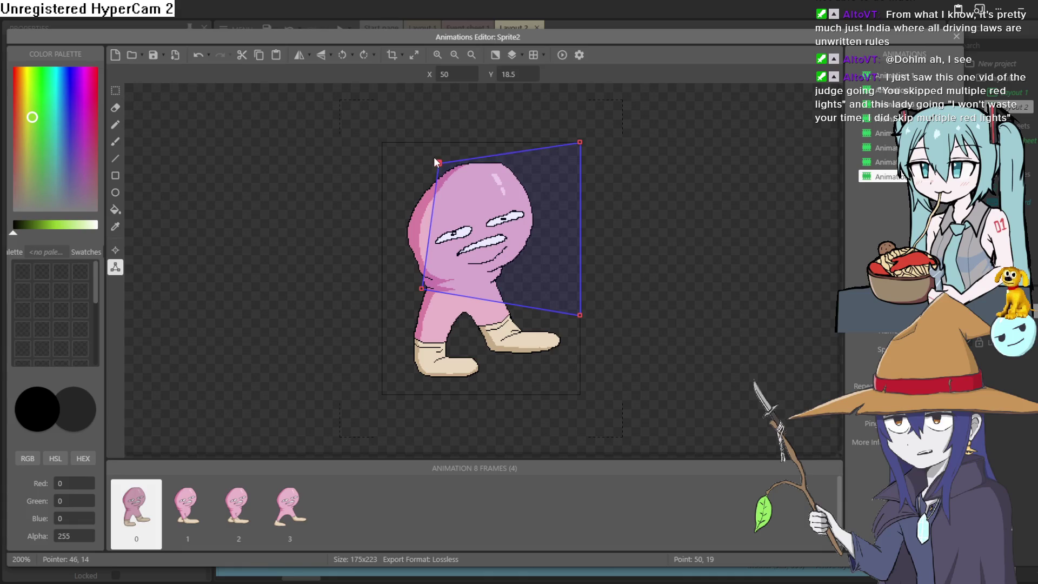
pyautogui.moveTo(579, 141); pyautogui.dragTo(520, 169)
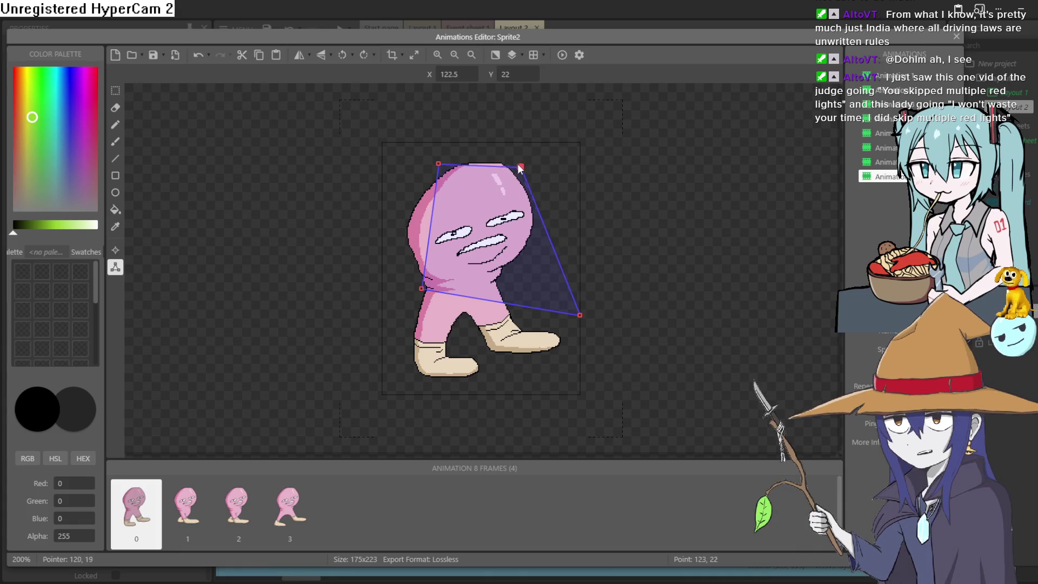
pyautogui.moveTo(578, 320); pyautogui.dragTo(516, 273)
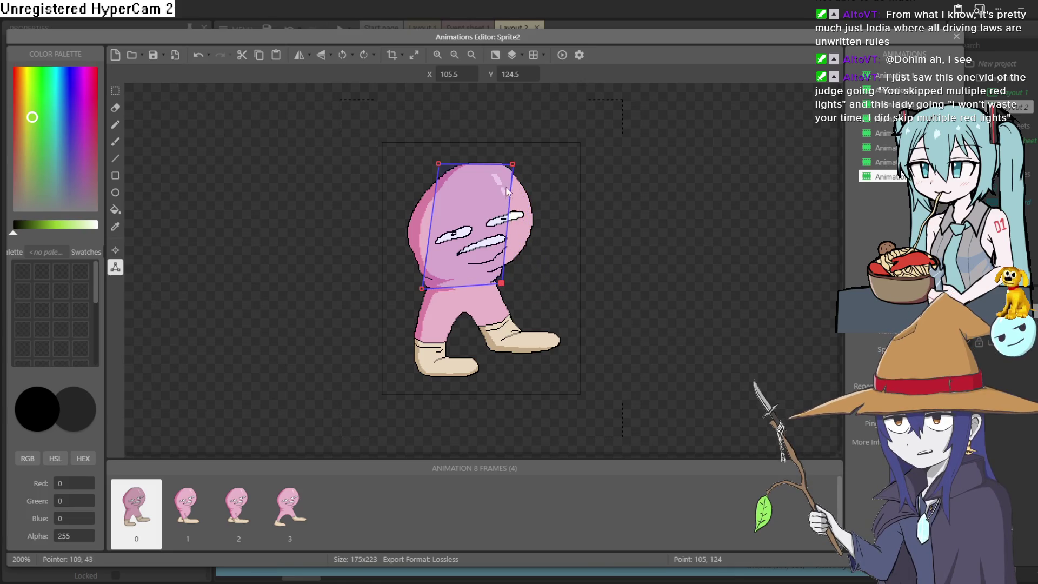
pyautogui.moveTo(512, 164); pyautogui.dragTo(539, 162)
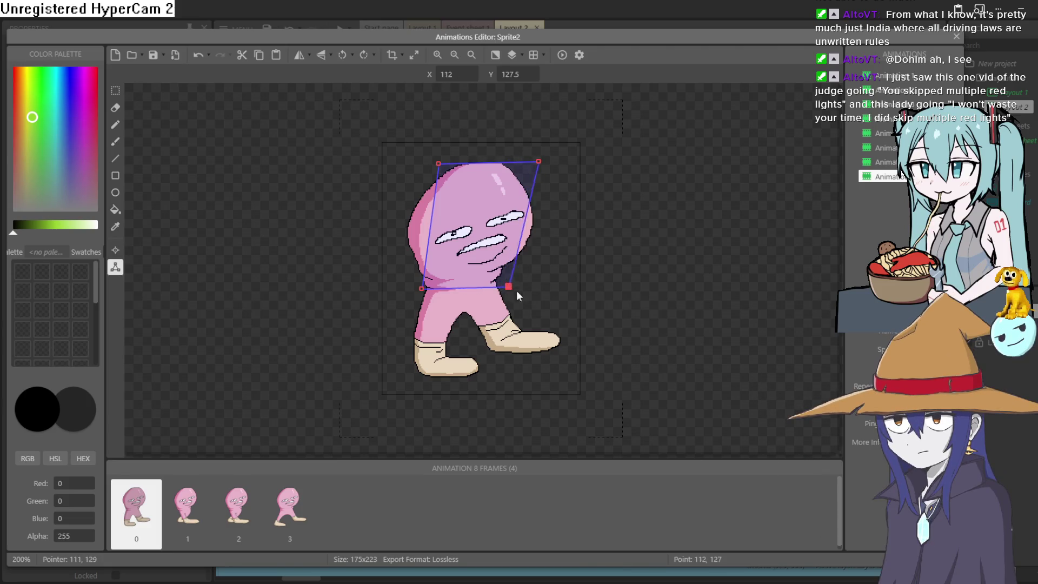
pyautogui.moveTo(529, 279); pyautogui.dragTo(529, 284)
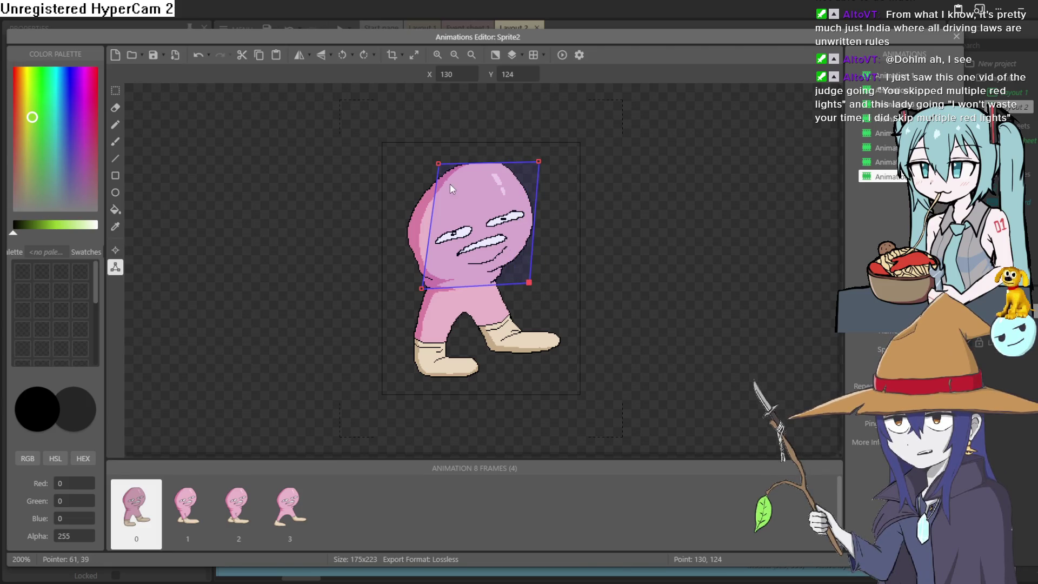
# Fine-tune the quad's top-left, lower-left and top-right corners so it slants around the head
pyautogui.click(438, 163)
pyautogui.moveTo(418, 161); pyautogui.dragTo(397, 164)
pyautogui.moveTo(397, 163); pyautogui.dragTo(400, 159)
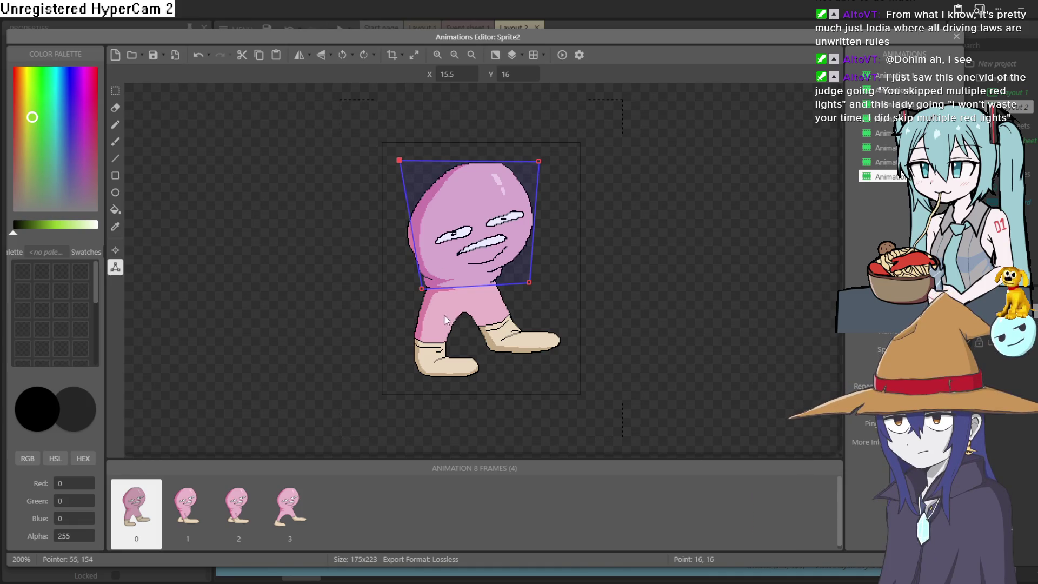
pyautogui.moveTo(422, 288)
pyautogui.mouseDown()
pyautogui.moveTo(393, 288)
pyautogui.moveTo(404, 285)
pyautogui.mouseUp()
pyautogui.moveTo(542, 157); pyautogui.dragTo(540, 160)
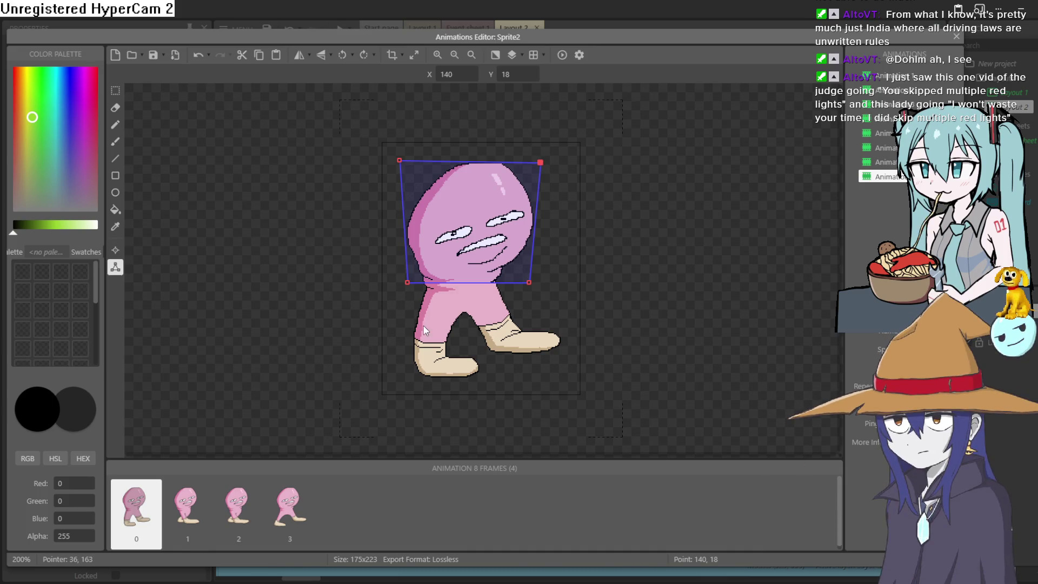
pyautogui.rightClick(397, 319)
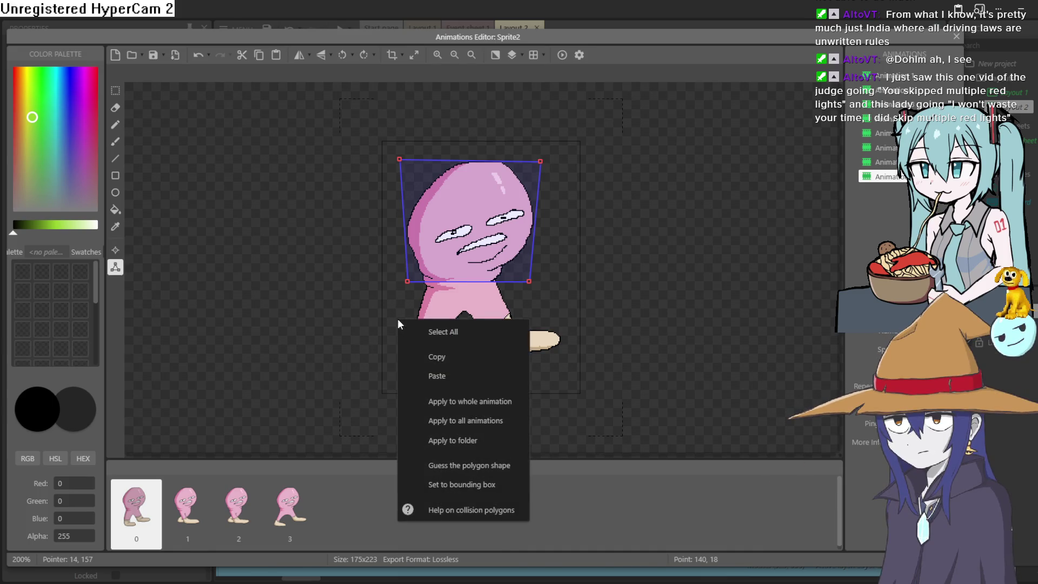
# Use 'Guess the polygon shape' on frames 0 and 1, applying the fitted polygon to the whole animation
pyautogui.click(498, 474)
pyautogui.click(187, 509)
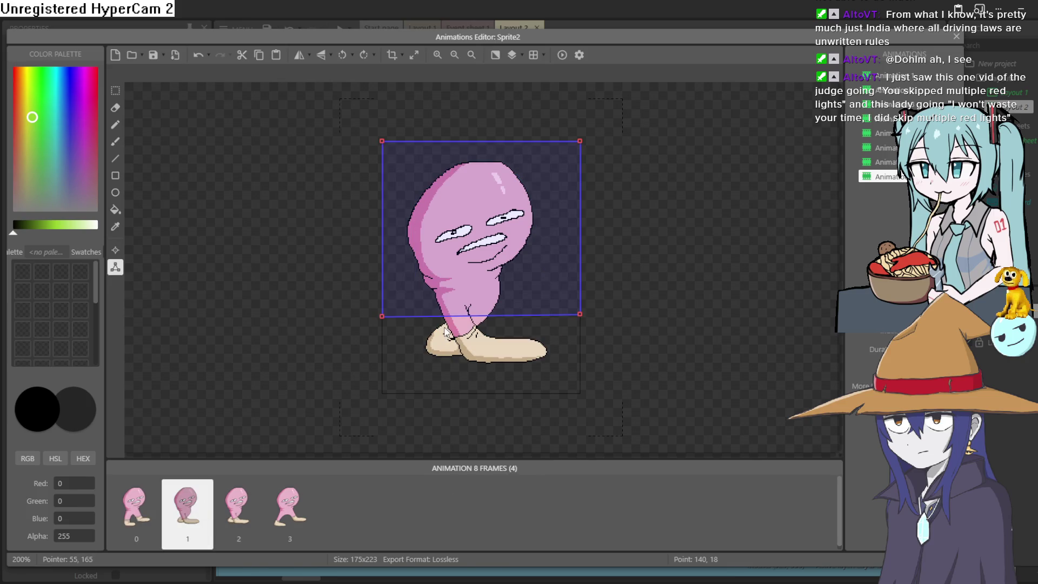
pyautogui.rightClick(406, 338)
pyautogui.click(465, 481)
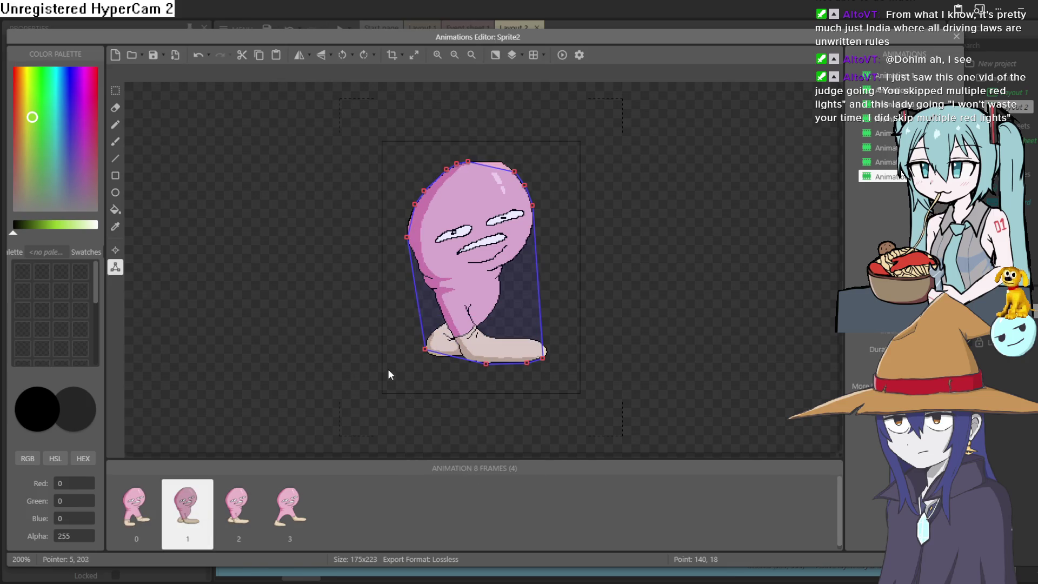
pyautogui.rightClick(387, 368)
pyautogui.click(450, 455)
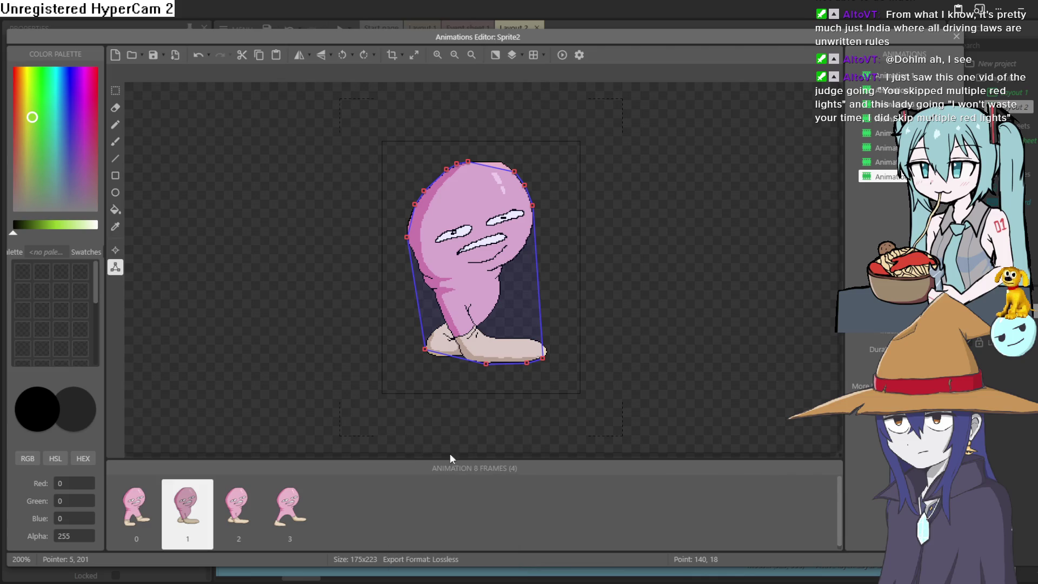
# Auto-fit collision polygons for frames 2 and 3, then close the Animations Editor
pyautogui.rightClick(416, 373)
pyautogui.click(244, 486)
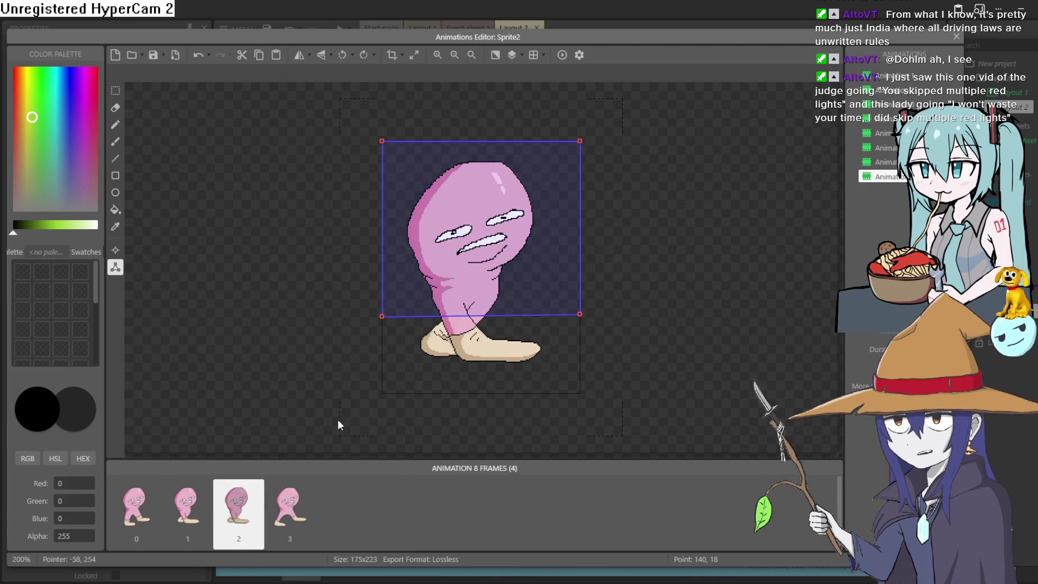
pyautogui.rightClick(405, 381)
pyautogui.click(476, 328)
pyautogui.click(290, 505)
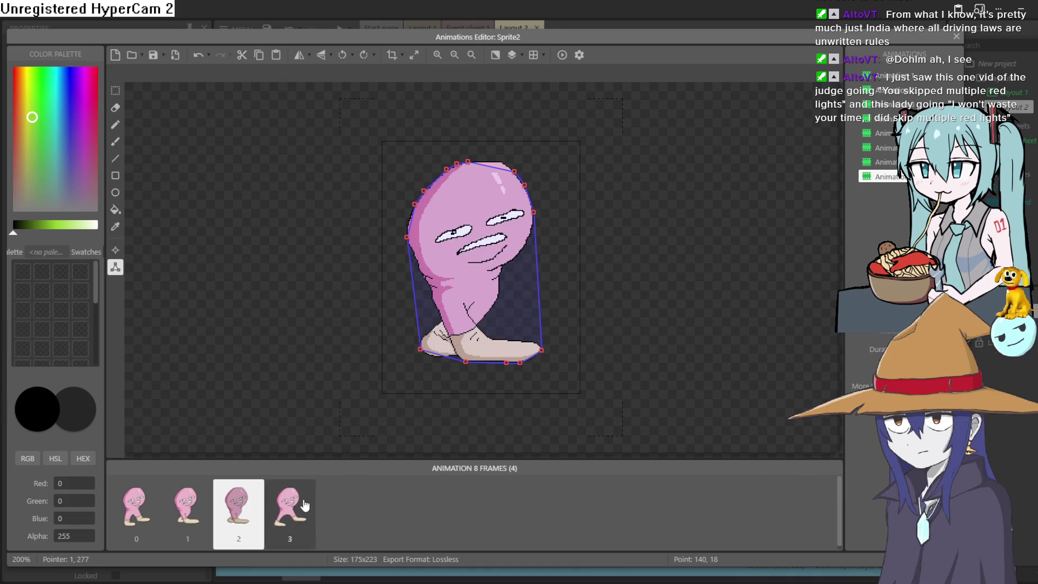
pyautogui.rightClick(384, 340)
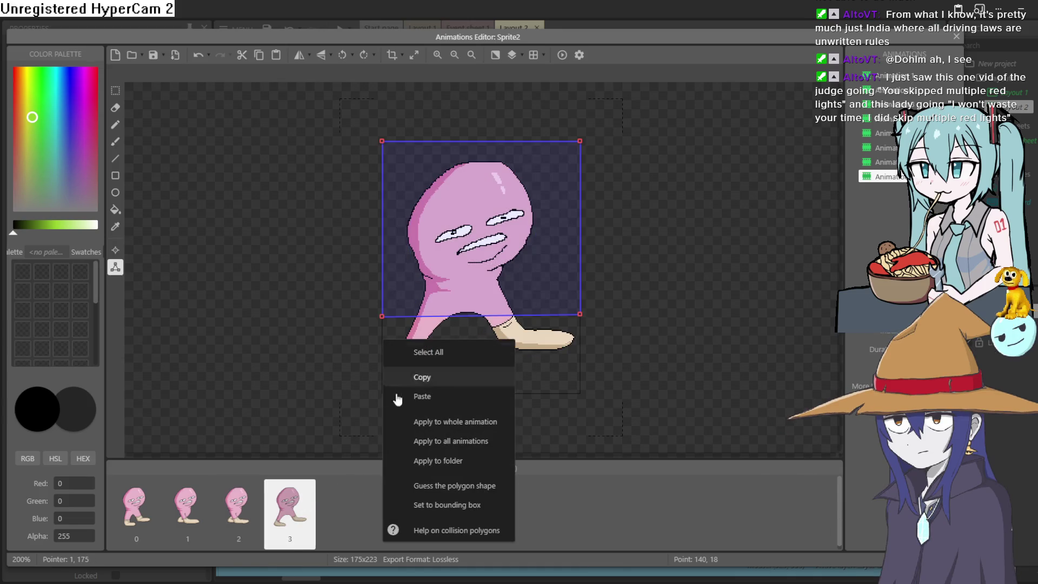
pyautogui.click(438, 486)
pyautogui.press('Escape')
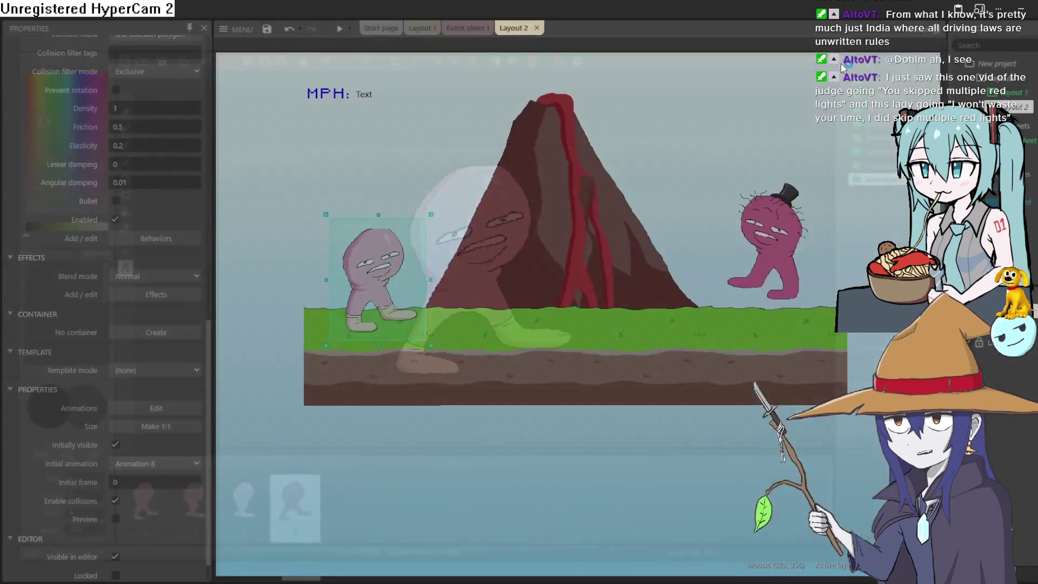
# Preview the game, close it, and cycle through Event sheet and Layout 1 back to Layout 2
pyautogui.click(339, 27)
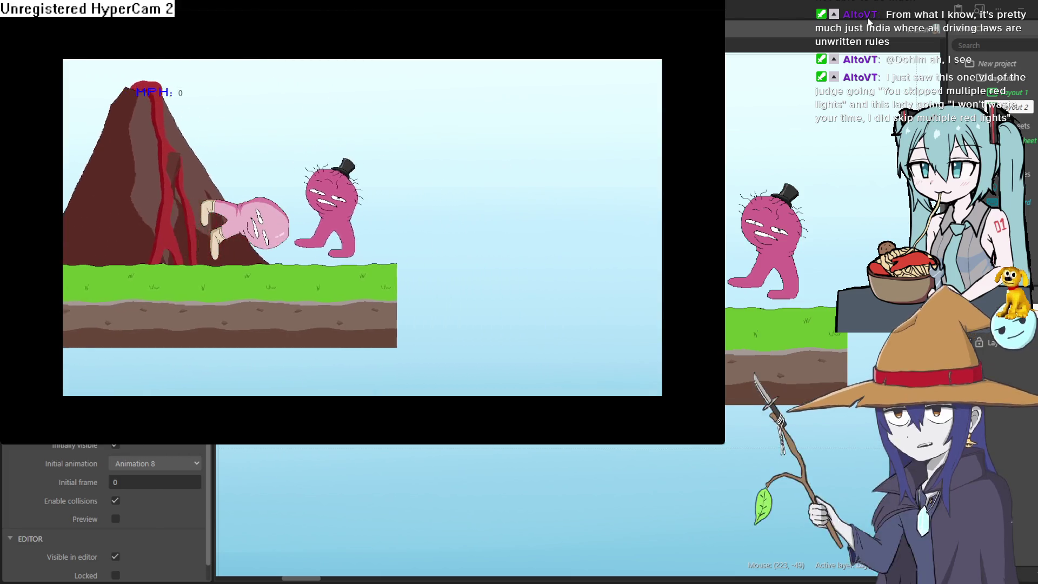
pyautogui.click(869, 22)
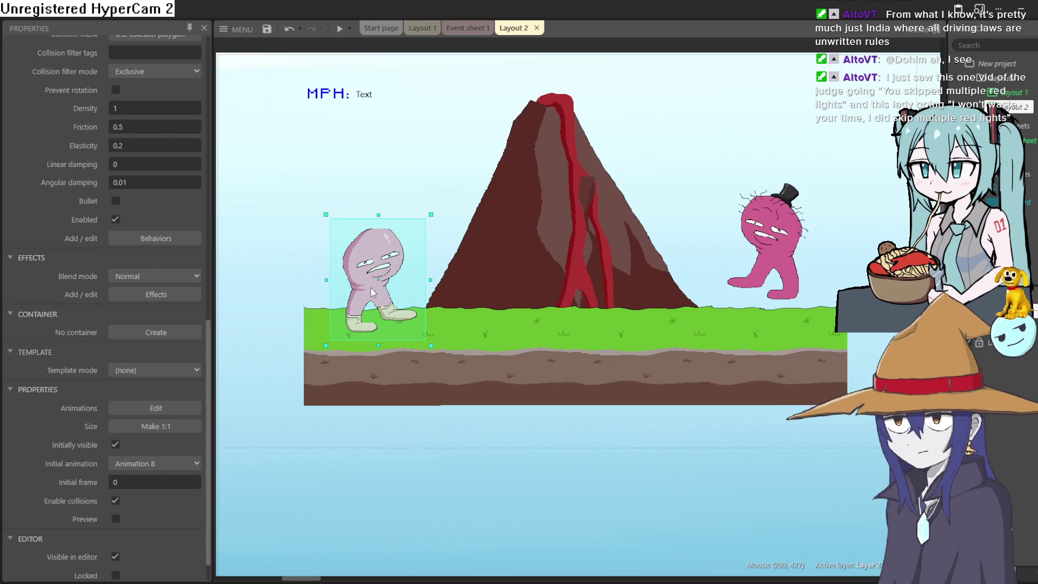
pyautogui.click(468, 28)
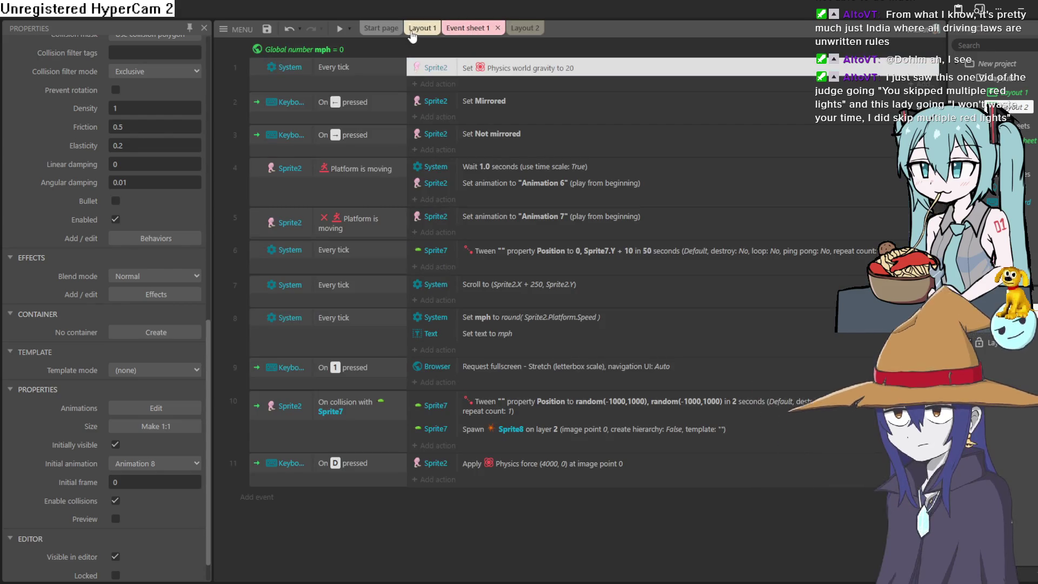
pyautogui.click(416, 29)
pyautogui.click(524, 29)
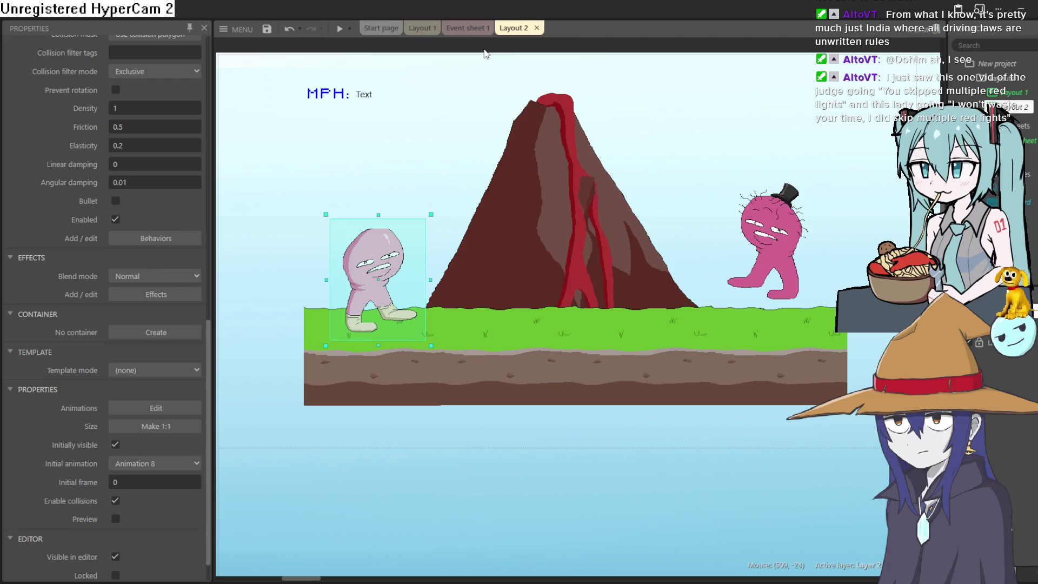
# Open Sprite2's animations and check the fitted collision polygons on frames 1–3, then close
pyautogui.doubleClick(359, 265)
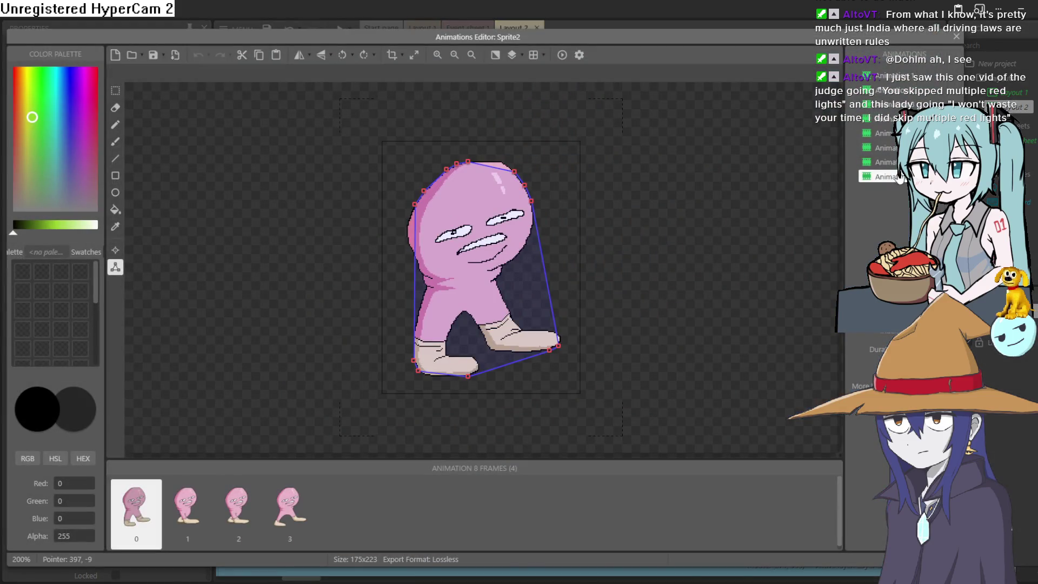
pyautogui.click(187, 534)
pyautogui.click(238, 527)
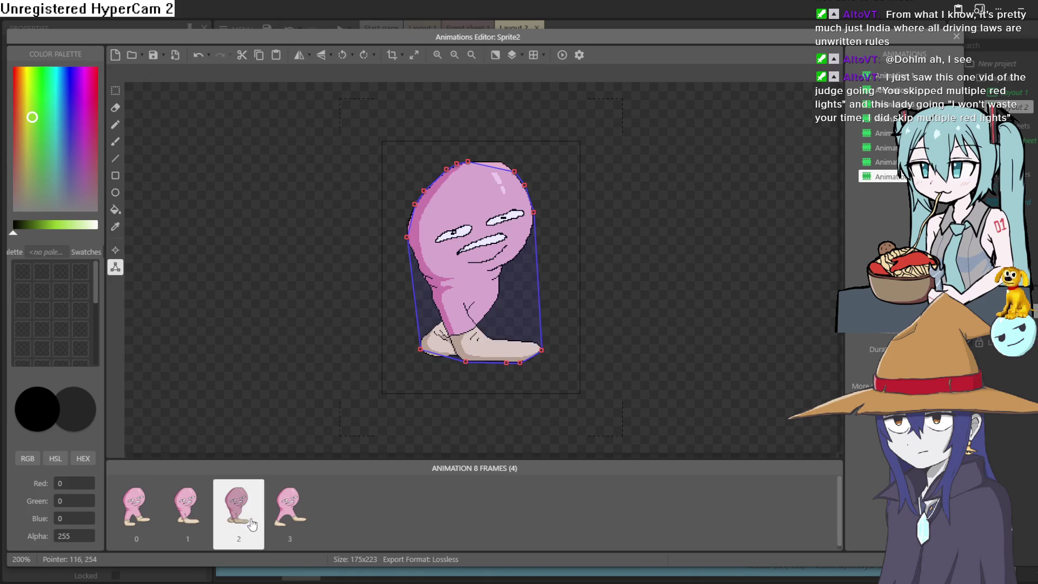
pyautogui.click(268, 521)
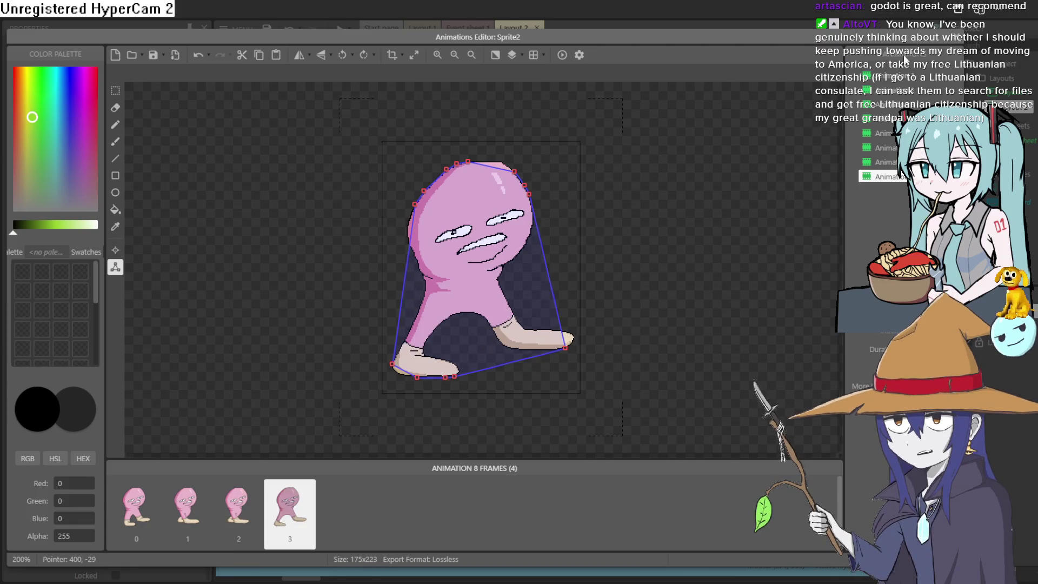
pyautogui.click(955, 38)
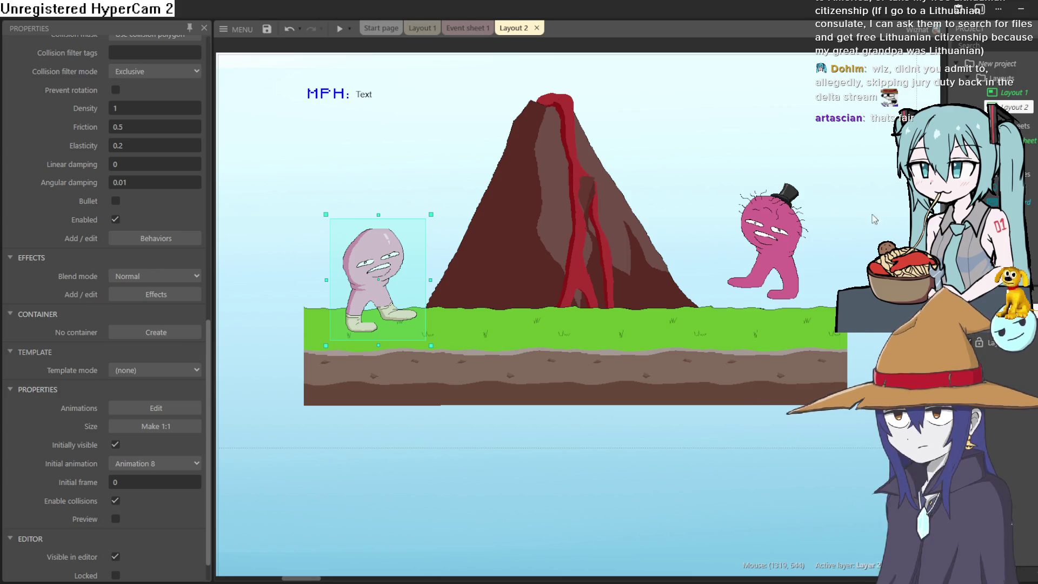
# Play-test the layout, moving the goblin right, then close the preview
pyautogui.click(334, 29)
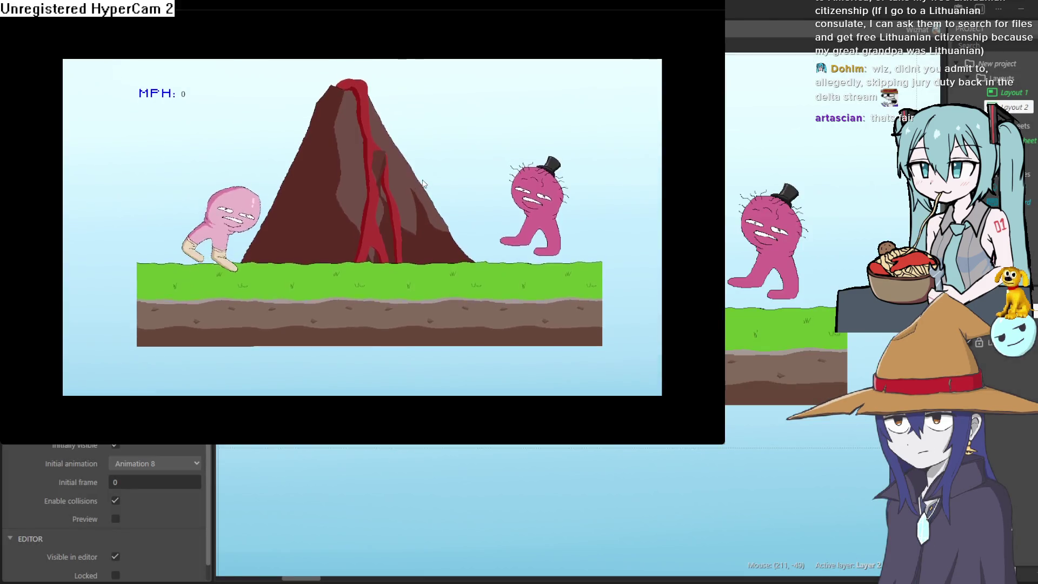
pyautogui.press('Right')
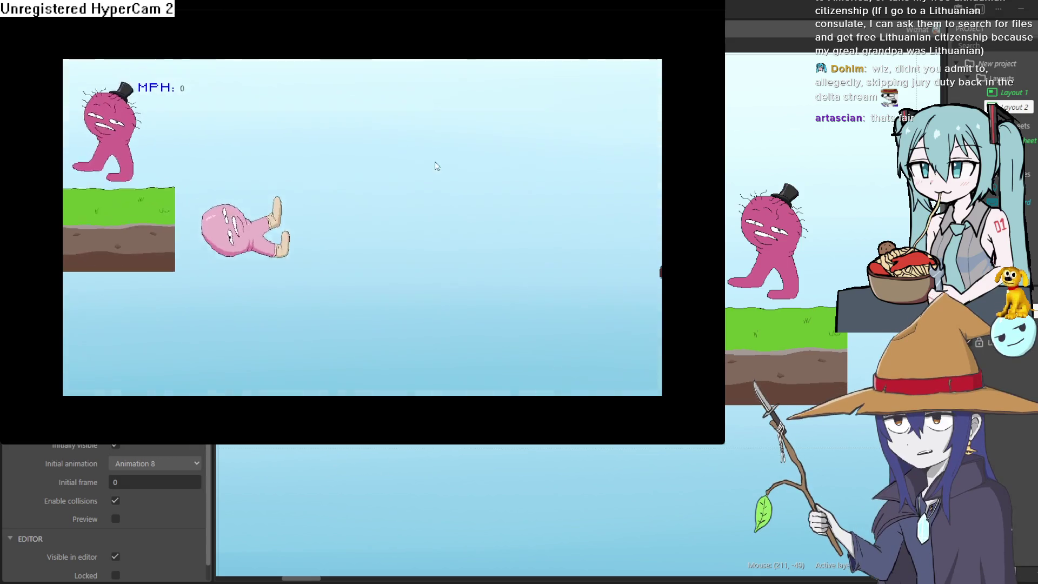
pyautogui.hotkey('alt', 'F4')
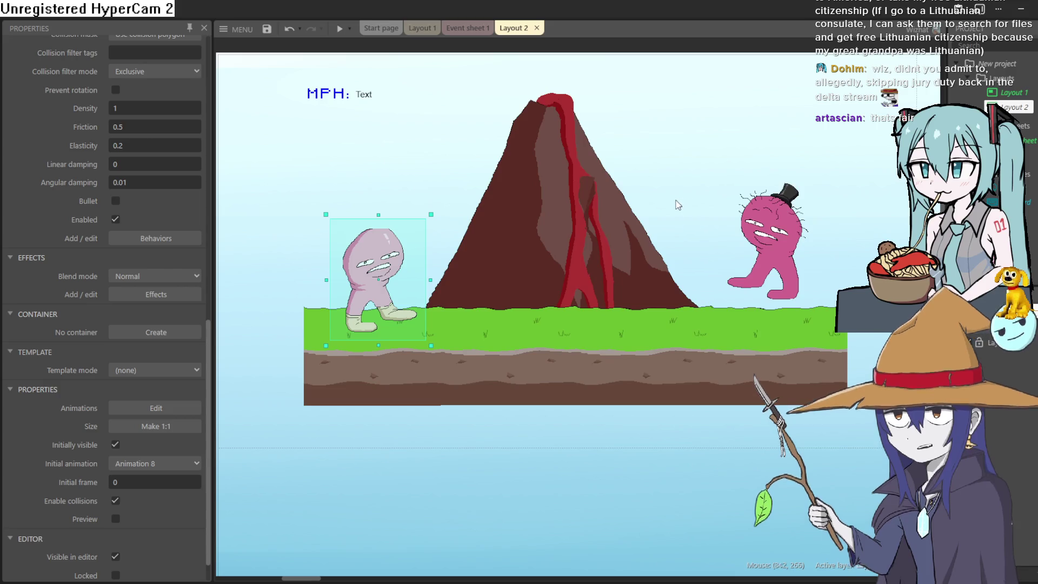
# Move the rotated grass tile to the platform's right edge to form a slope
pyautogui.scroll(-3, 676, 206)
pyautogui.hscroll(3, 622, 270)
pyautogui.click(646, 378)
pyautogui.moveTo(645, 374); pyautogui.dragTo(554, 278)
pyautogui.moveTo(656, 355)
pyautogui.mouseDown()
pyautogui.moveTo(621, 306)
pyautogui.moveTo(623, 286)
pyautogui.mouseUp()
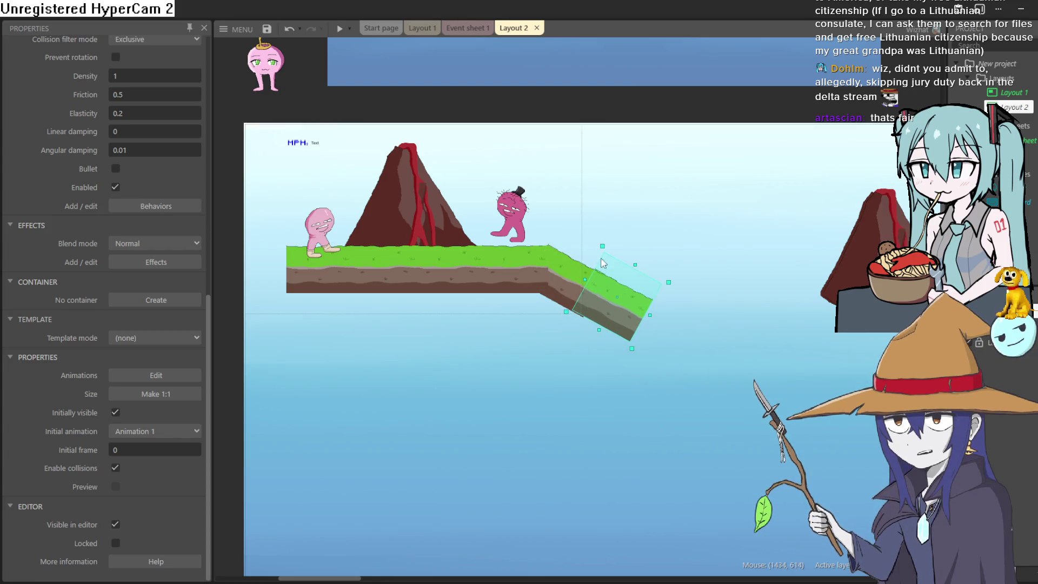
# Play-test the new slope, then return to Event sheet 1
pyautogui.click(340, 30)
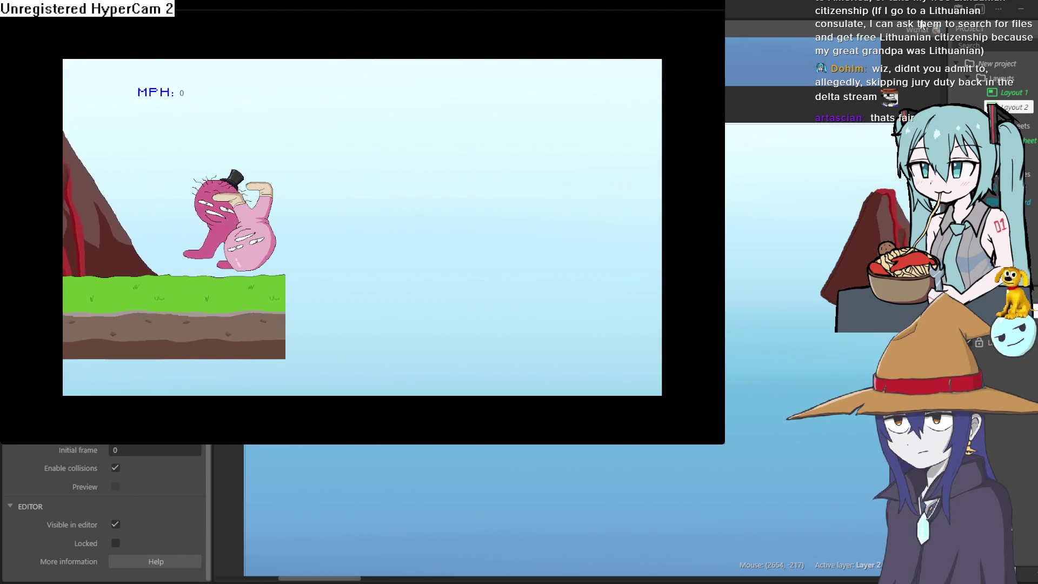
pyautogui.click(732, 56)
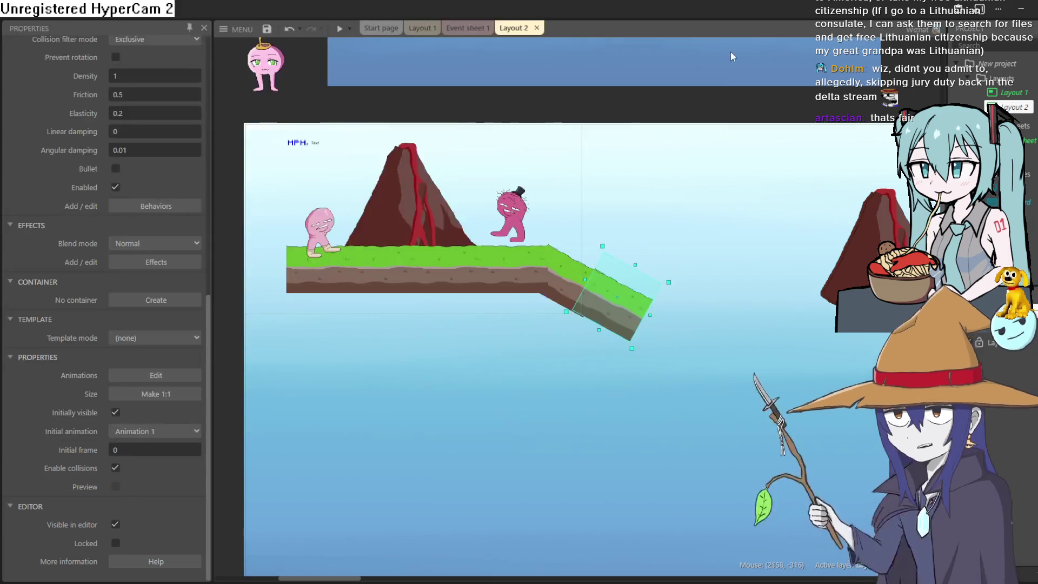
pyautogui.click(468, 30)
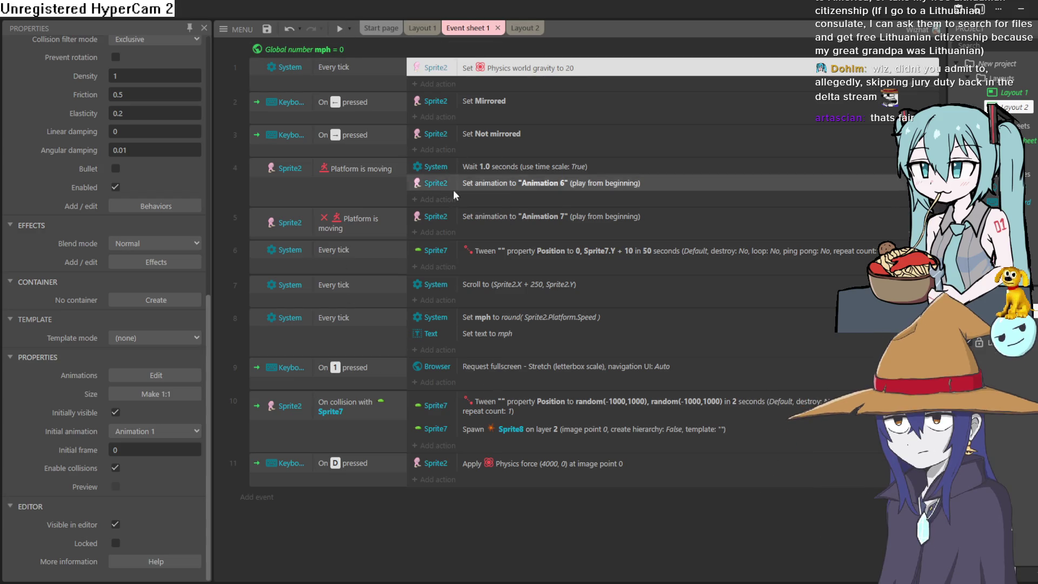
pyautogui.click(345, 87)
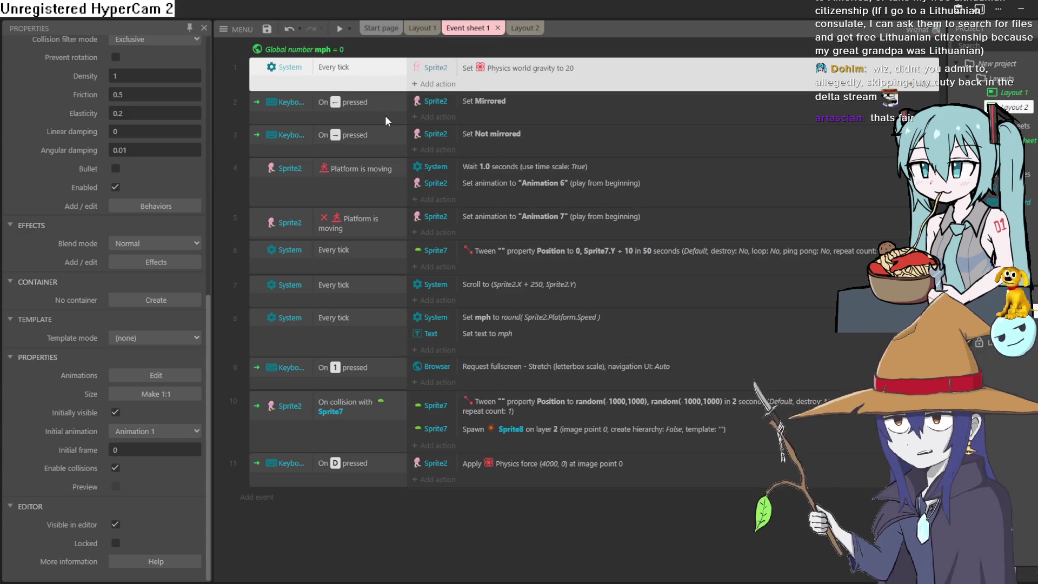
pyautogui.click(366, 152)
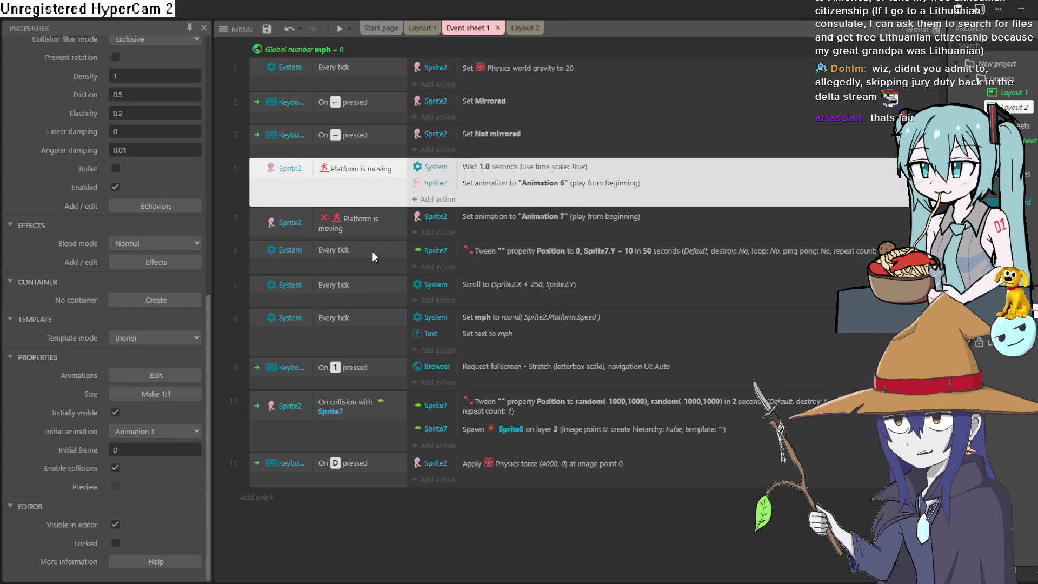
pyautogui.click(369, 233)
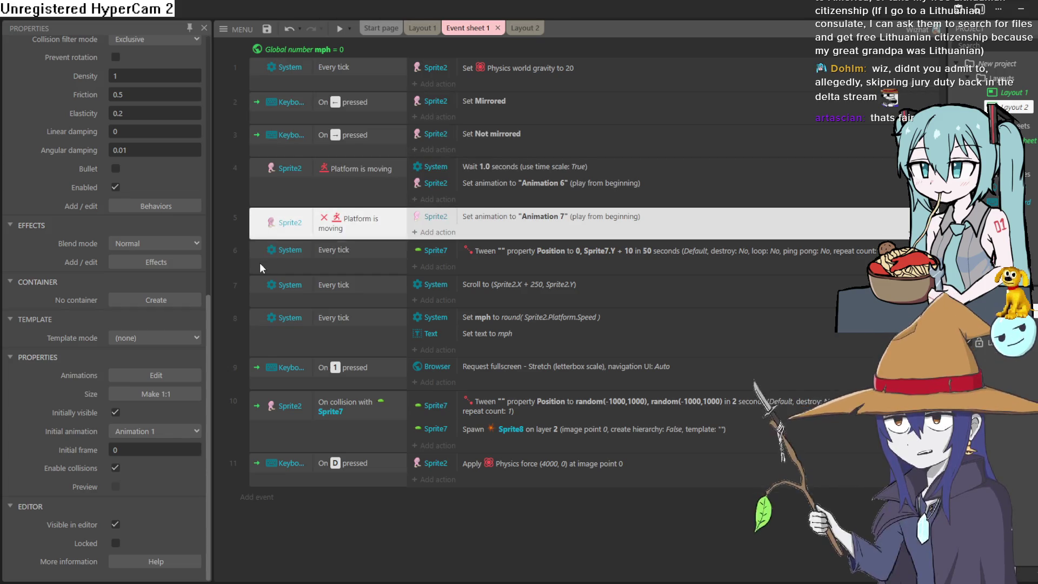
pyautogui.click(255, 262)
pyautogui.click(258, 299)
pyautogui.click(260, 329)
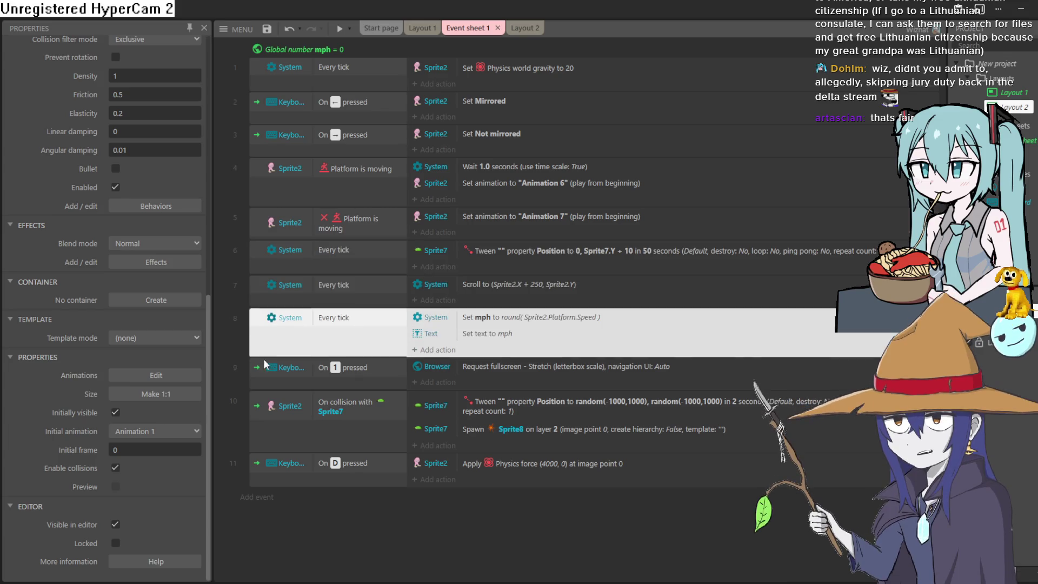
pyautogui.click(261, 385)
pyautogui.click(259, 429)
pyautogui.click(265, 470)
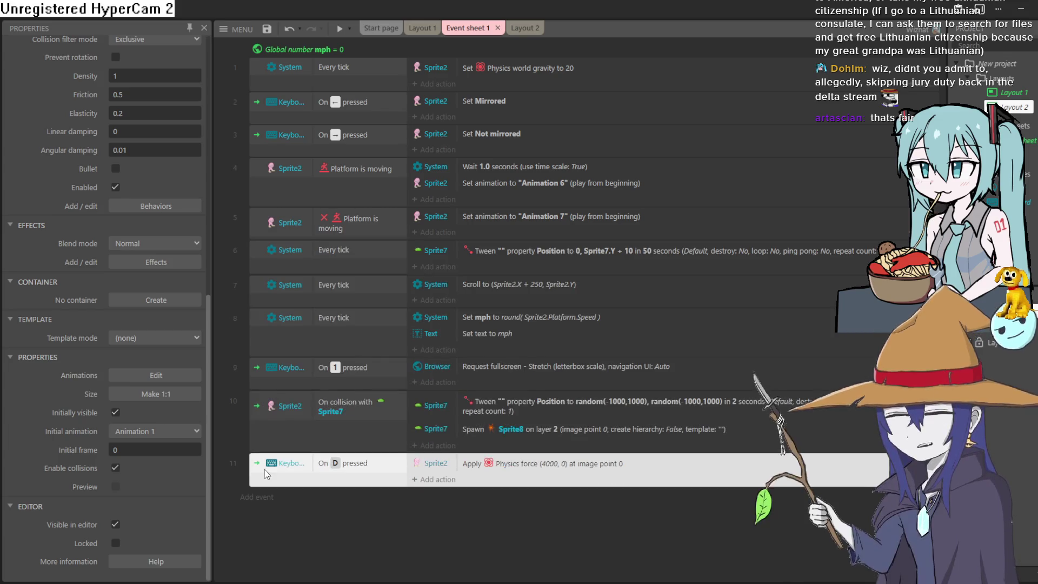
pyautogui.click(264, 80)
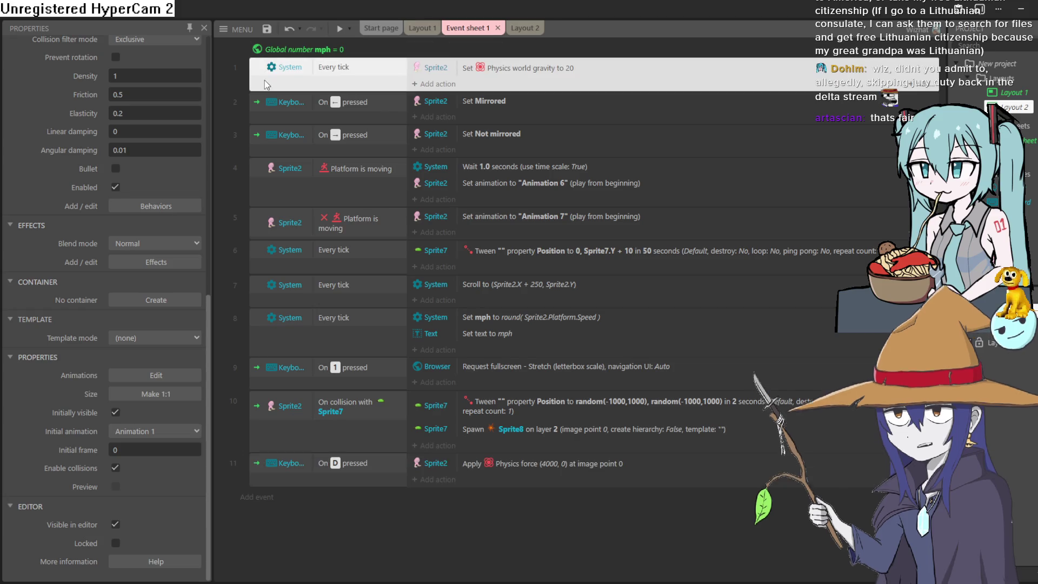
pyautogui.click(258, 124)
pyautogui.click(259, 149)
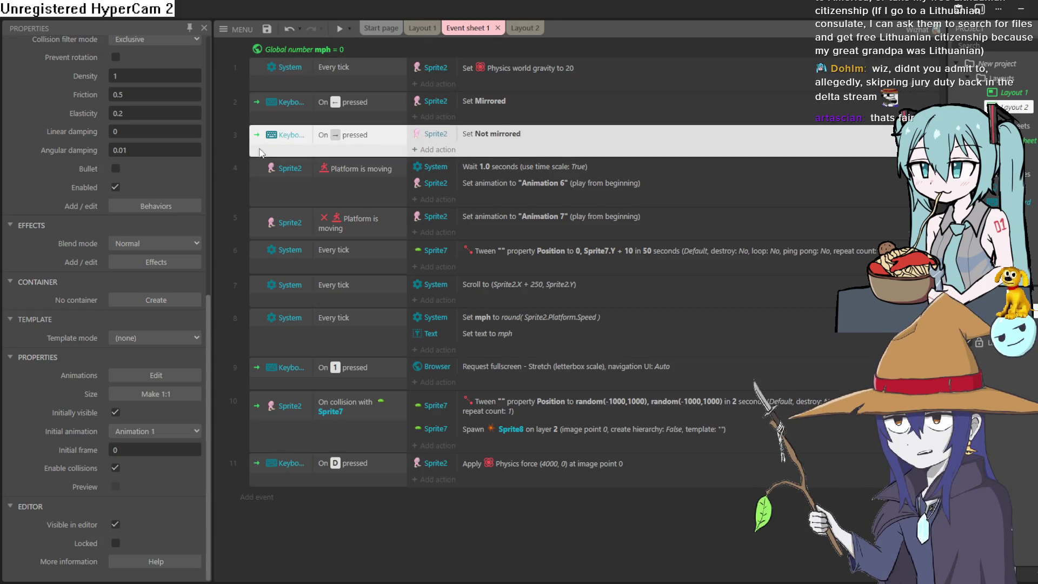
pyautogui.click(257, 192)
pyautogui.click(258, 238)
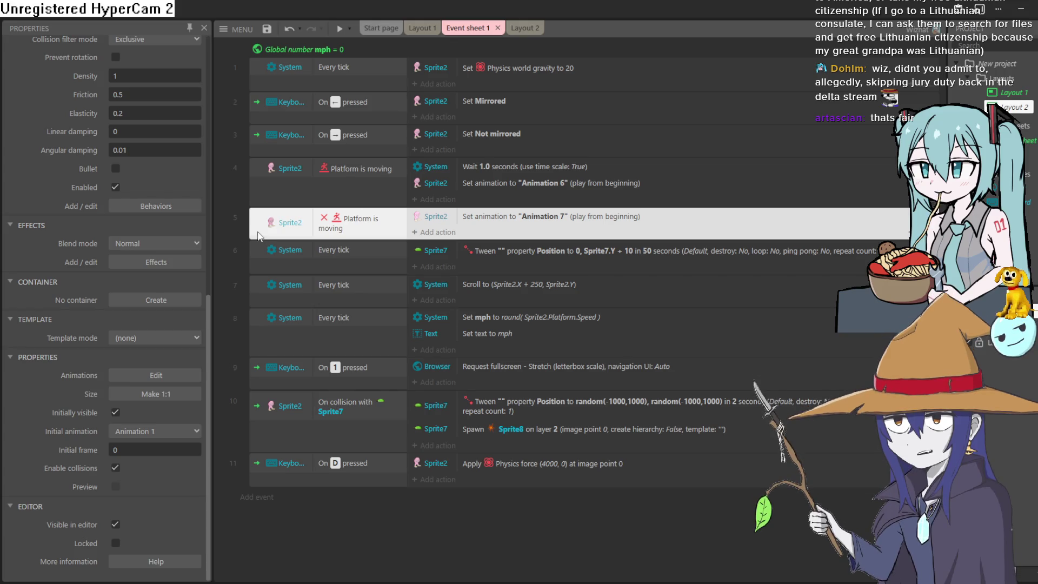
pyautogui.click(253, 266)
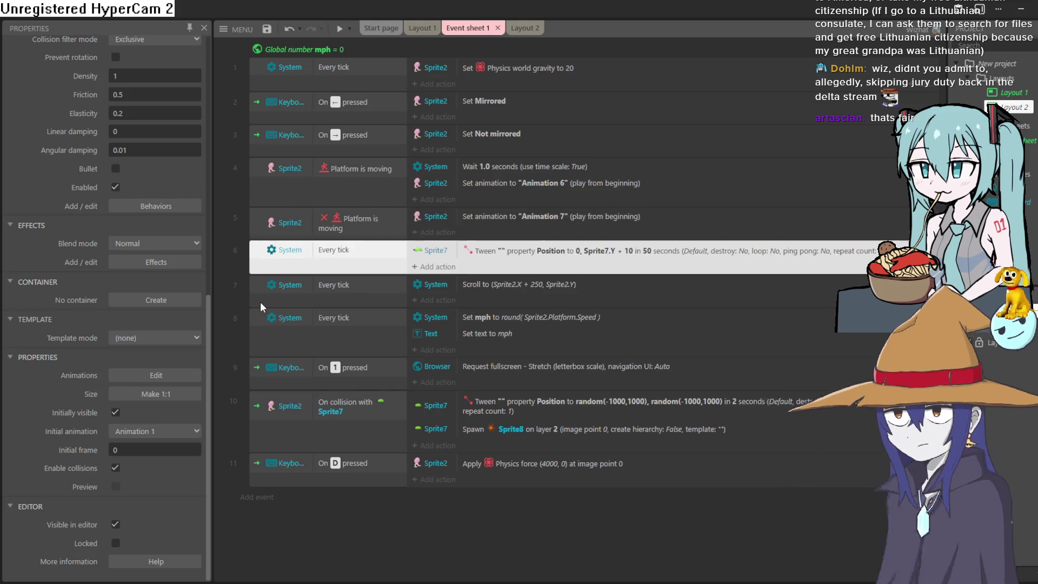
pyautogui.click(259, 301)
pyautogui.click(256, 336)
pyautogui.click(250, 385)
pyautogui.click(254, 421)
pyautogui.click(257, 478)
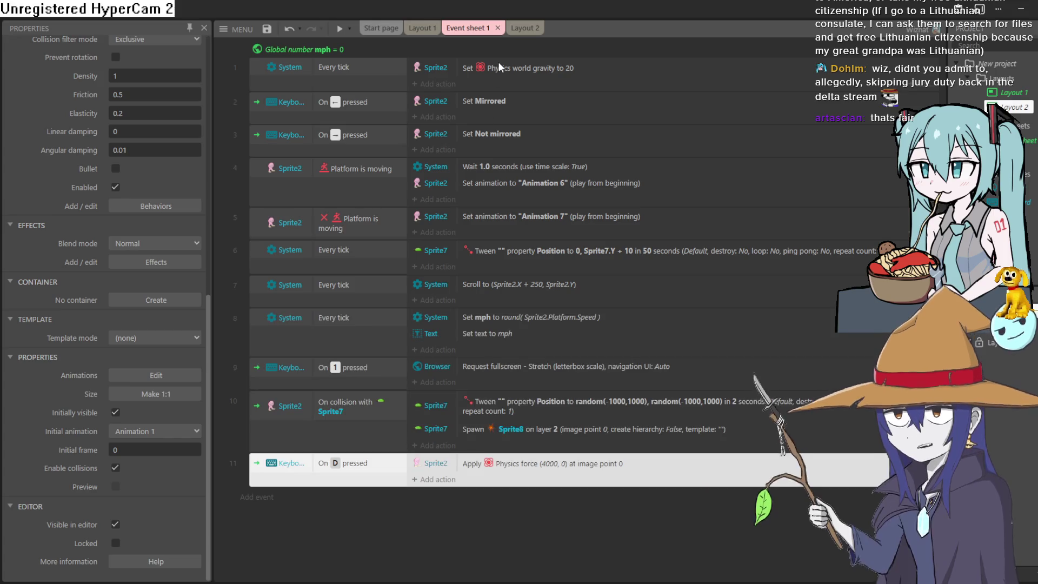
pyautogui.press('Escape')
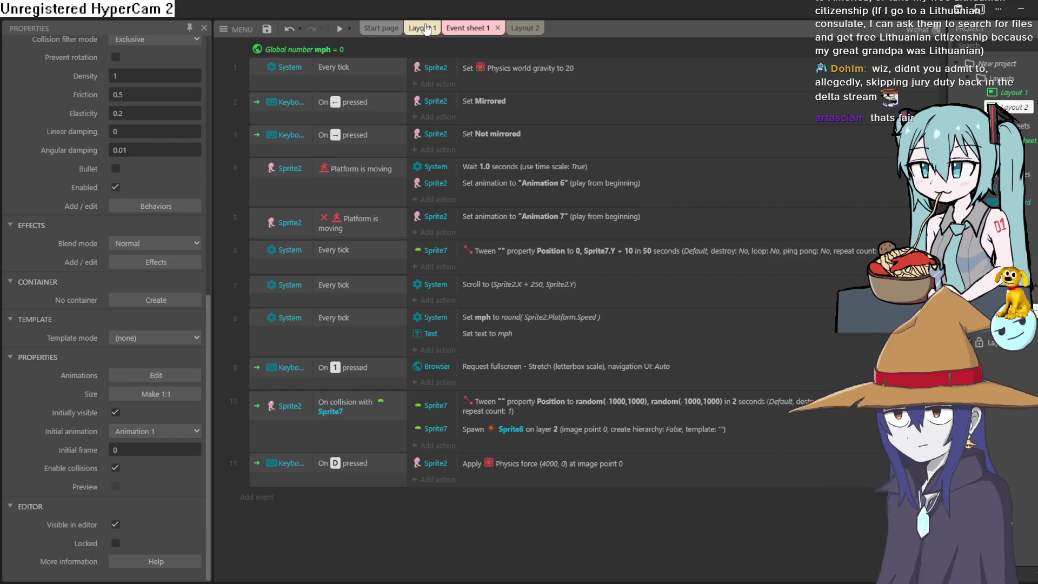
# Preview the Layout 1 level, close the sky-only preview, and open the main MENU
pyautogui.click(427, 29)
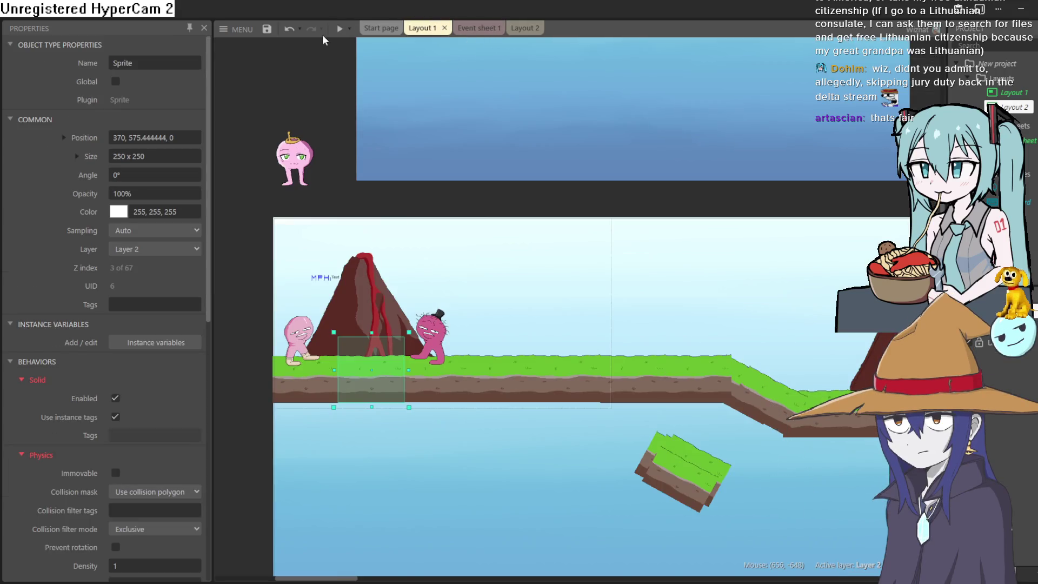
pyautogui.click(340, 29)
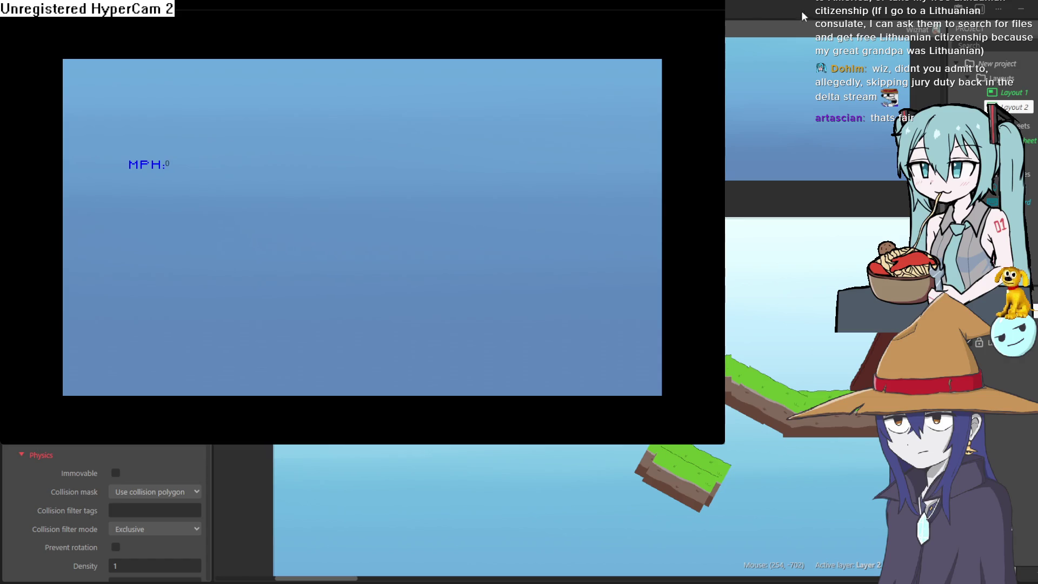
pyautogui.click(871, 16)
pyautogui.click(266, 29)
pyautogui.click(238, 29)
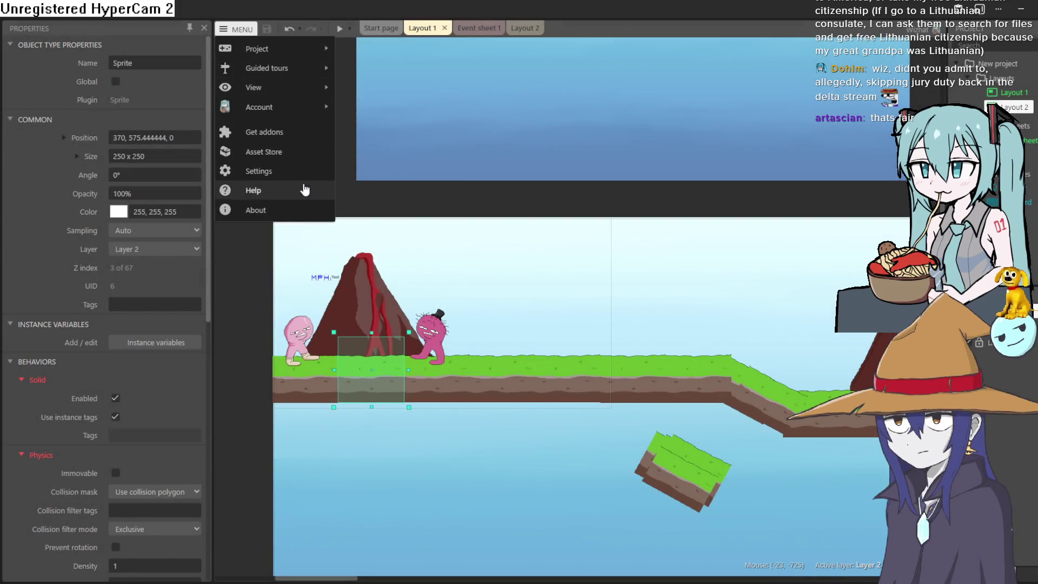
# Open recent project goblinoffice0.23.c3p, confirming the current project should close
pyautogui.moveTo(322, 56)
pyautogui.moveTo(394, 227)
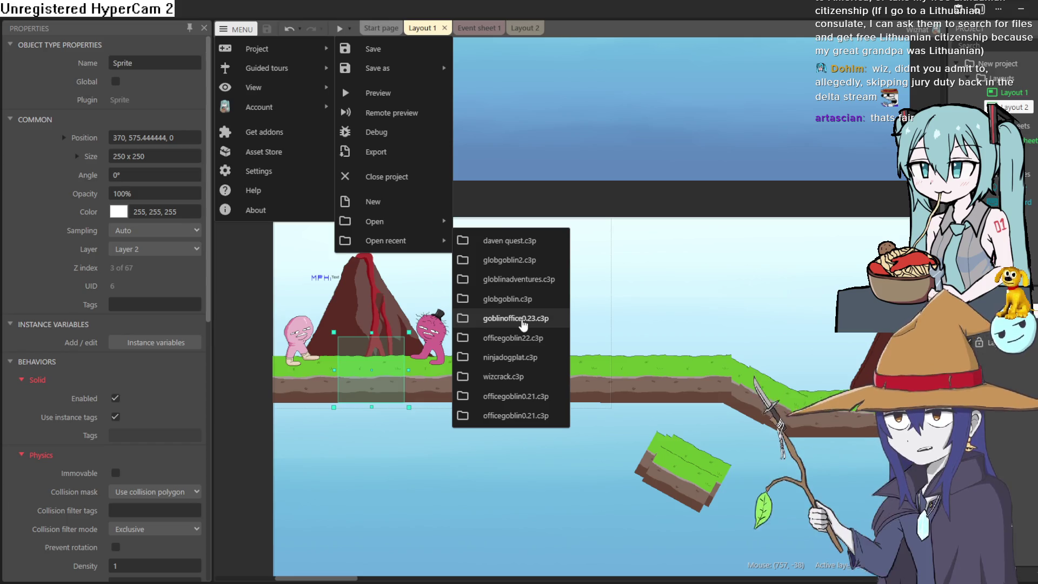
pyautogui.click(523, 322)
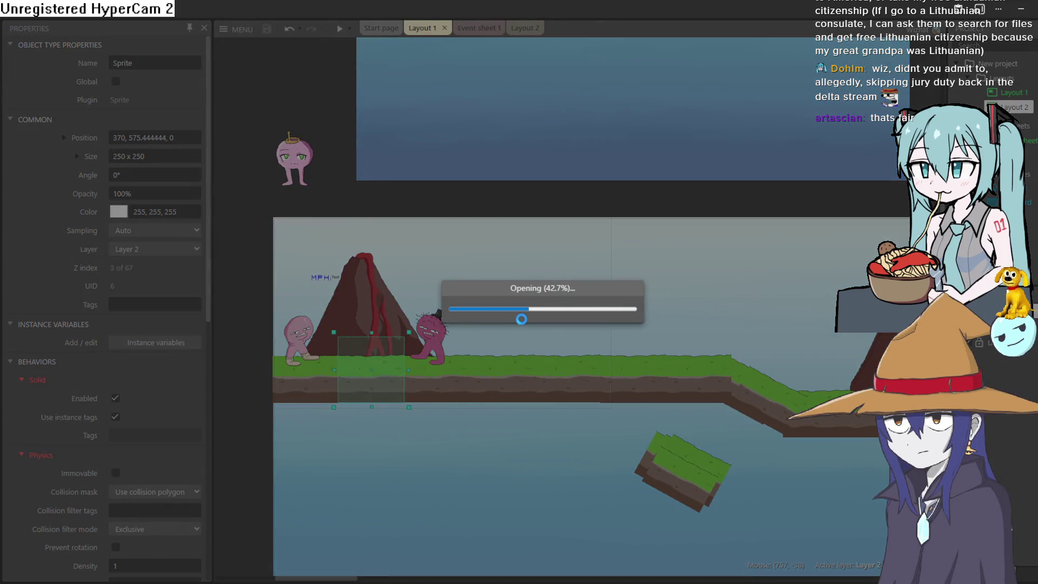
pyautogui.click(523, 324)
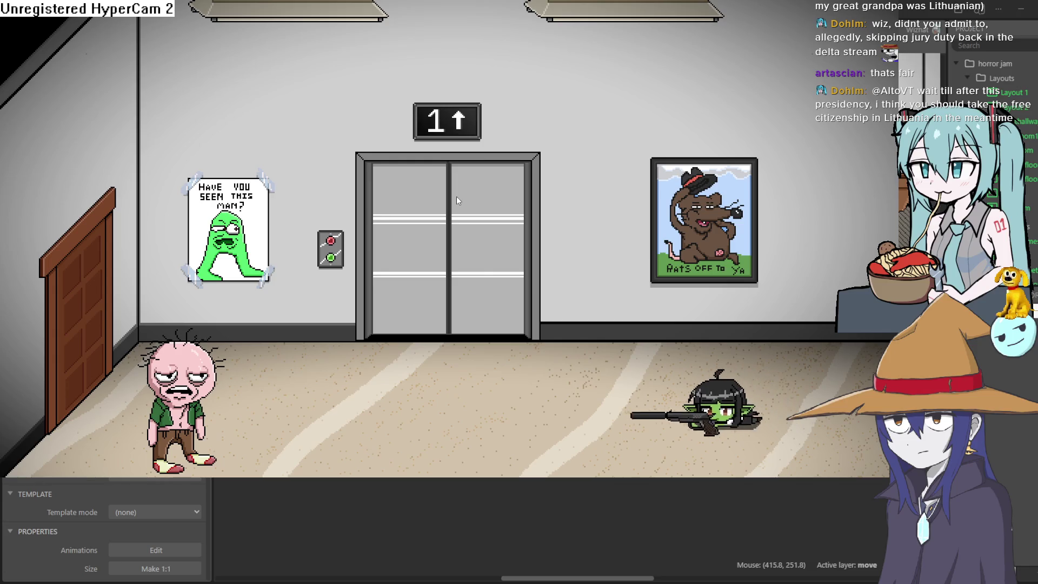
# Walk and crawl the goblin girl across the office, then go through the door
pyautogui.press('Left')
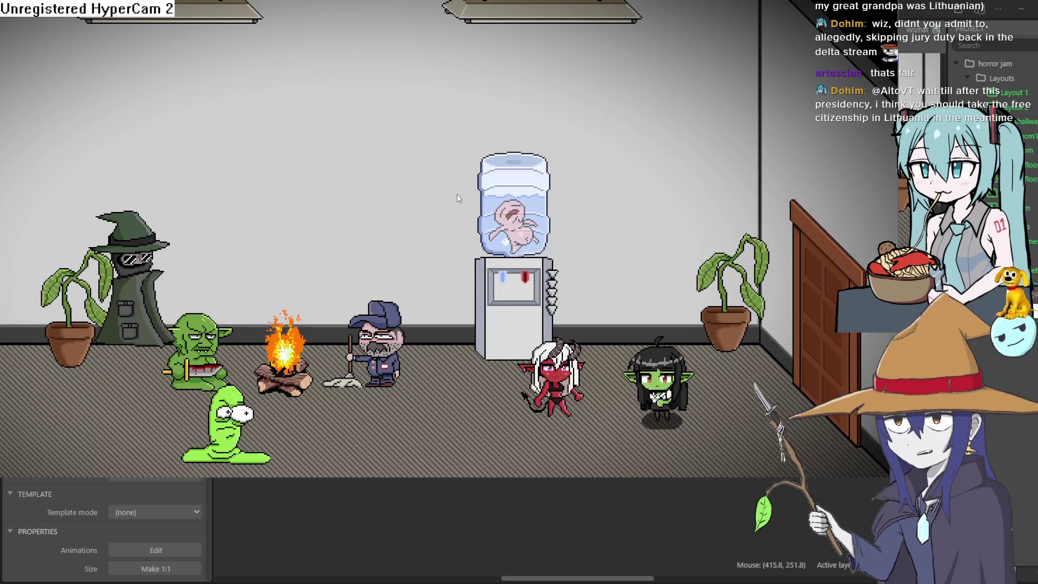
pyautogui.press('Left')
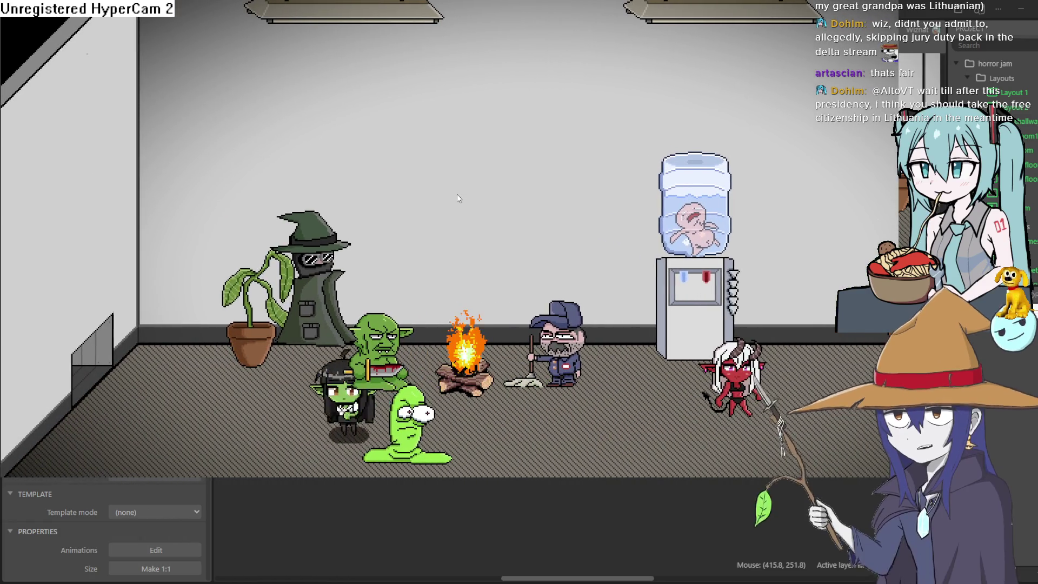
pyautogui.press('Down')
pyautogui.press('Left')
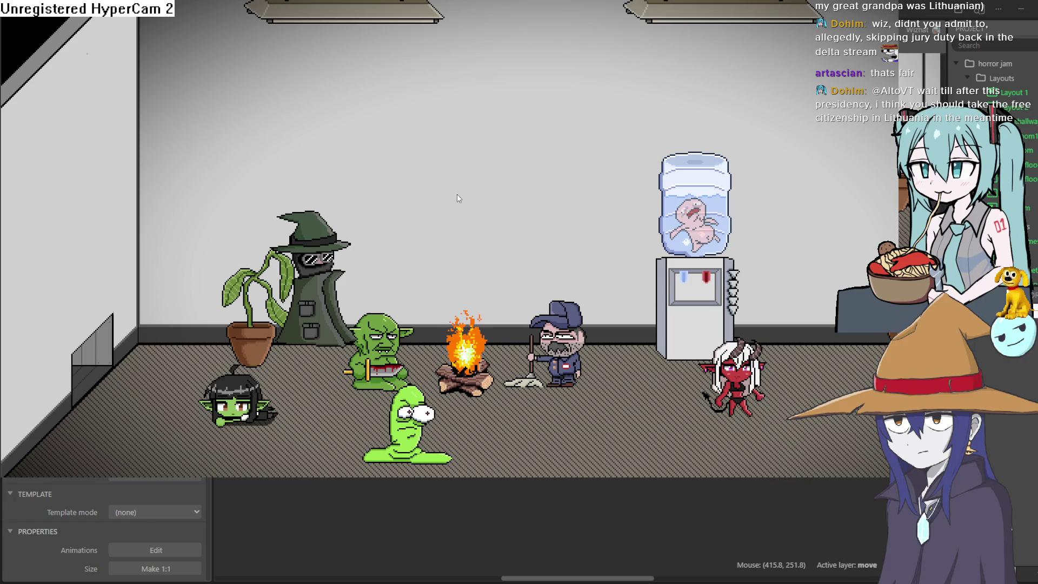
pyautogui.press('Left')
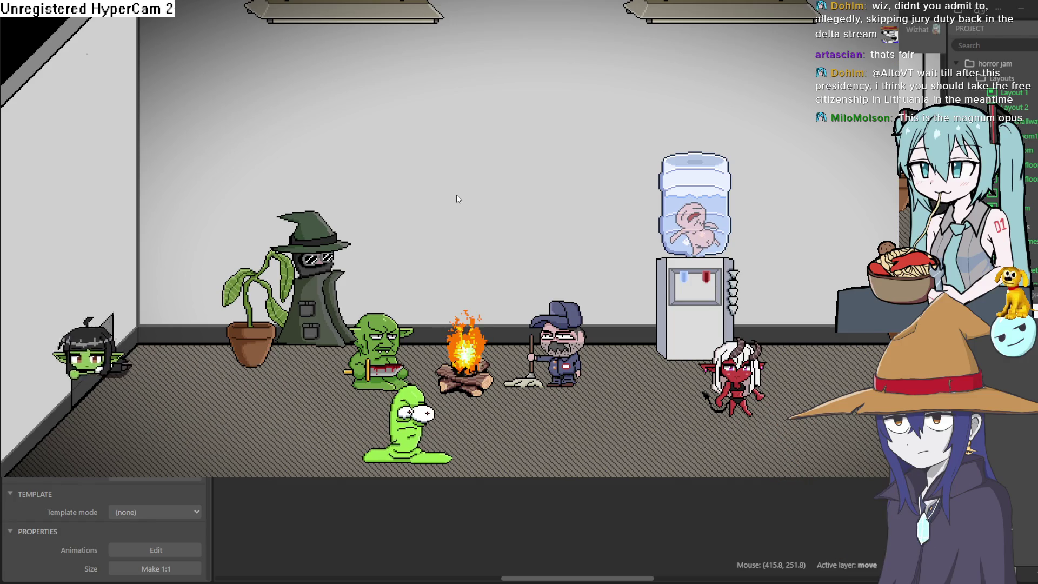
pyautogui.press('Down')
pyautogui.press('Right')
pyautogui.press('Right')
pyautogui.press('Right')
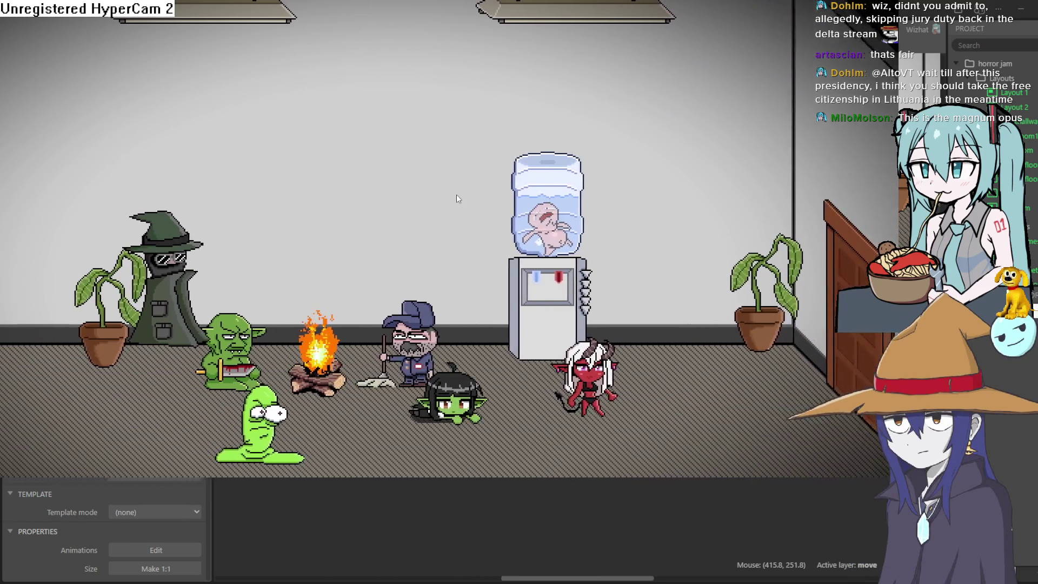
pyautogui.press('Right')
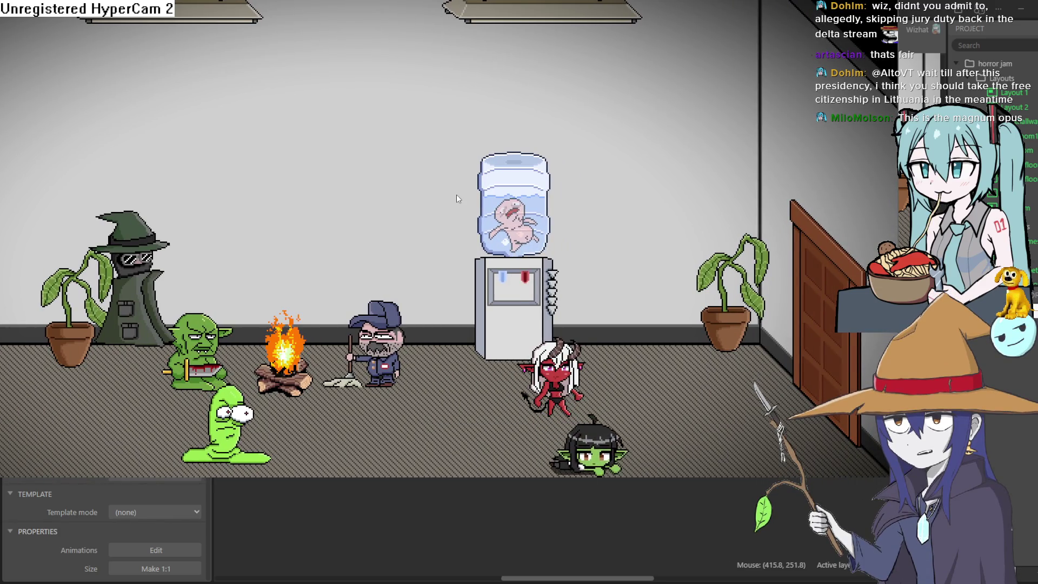
pyautogui.press('Right')
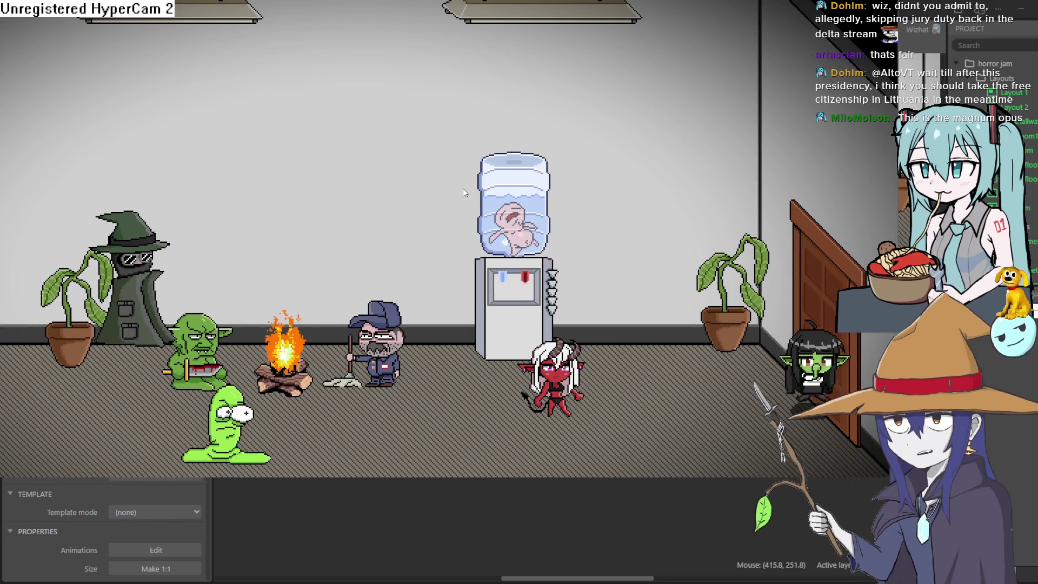
pyautogui.press('Up')
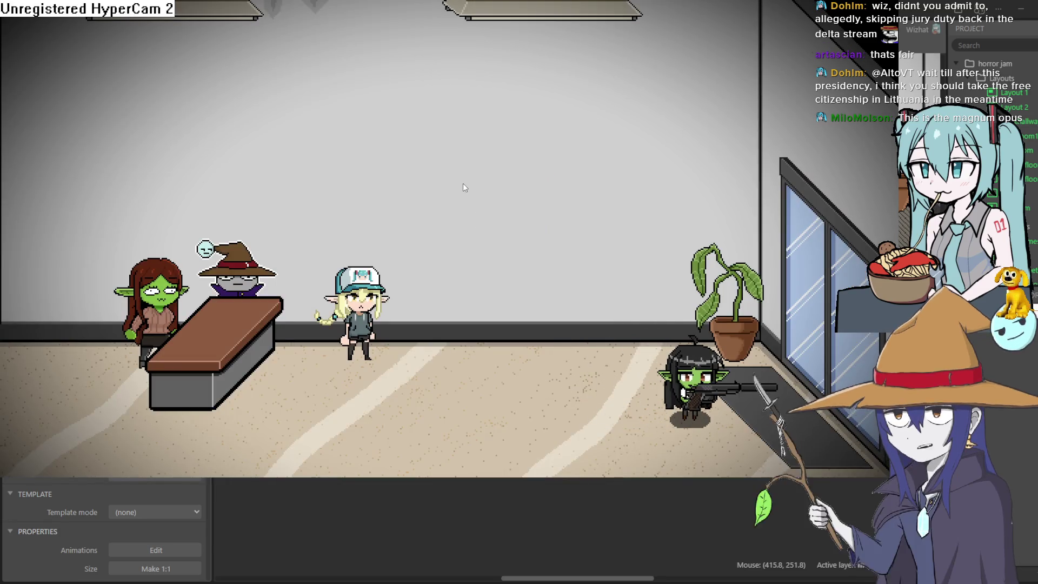
# Walk the armed goblin girl left through the hallway and into the elevator
pyautogui.press('Left')
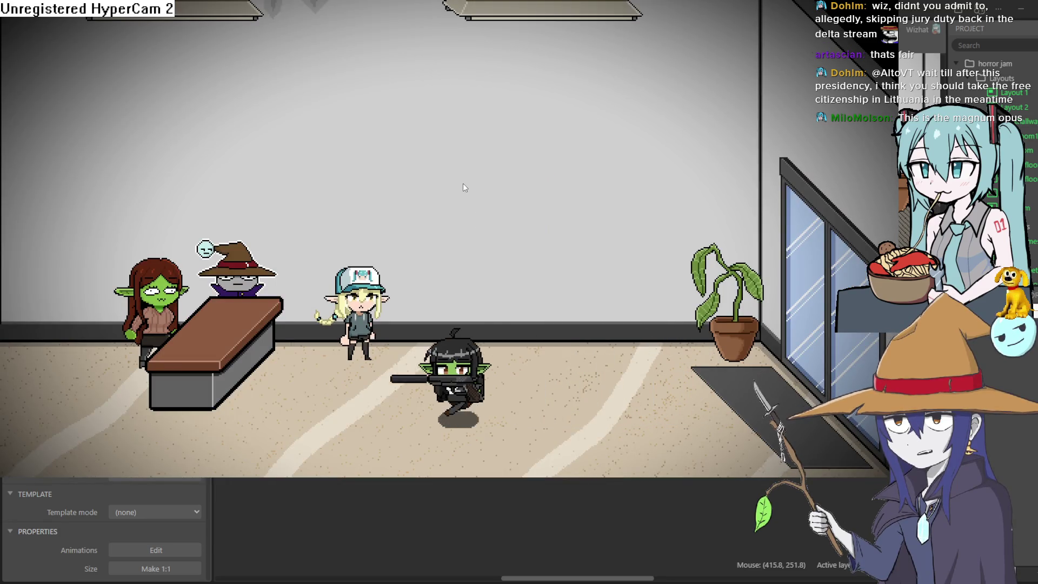
pyautogui.press('Left')
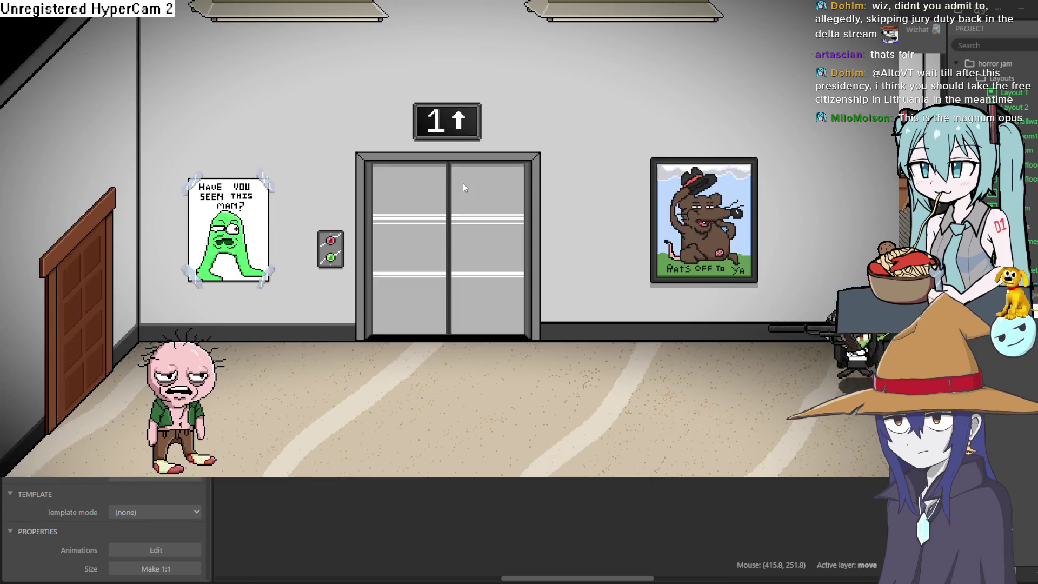
pyautogui.press('Left')
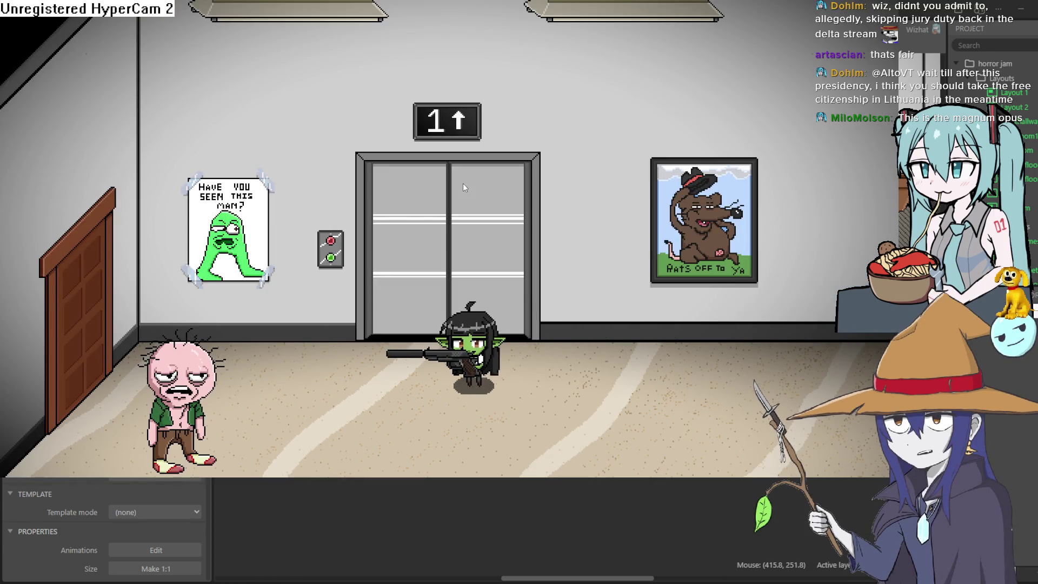
pyautogui.press('Left')
pyautogui.press('Right')
pyautogui.press('Down')
pyautogui.press('Left')
pyautogui.press('Up')
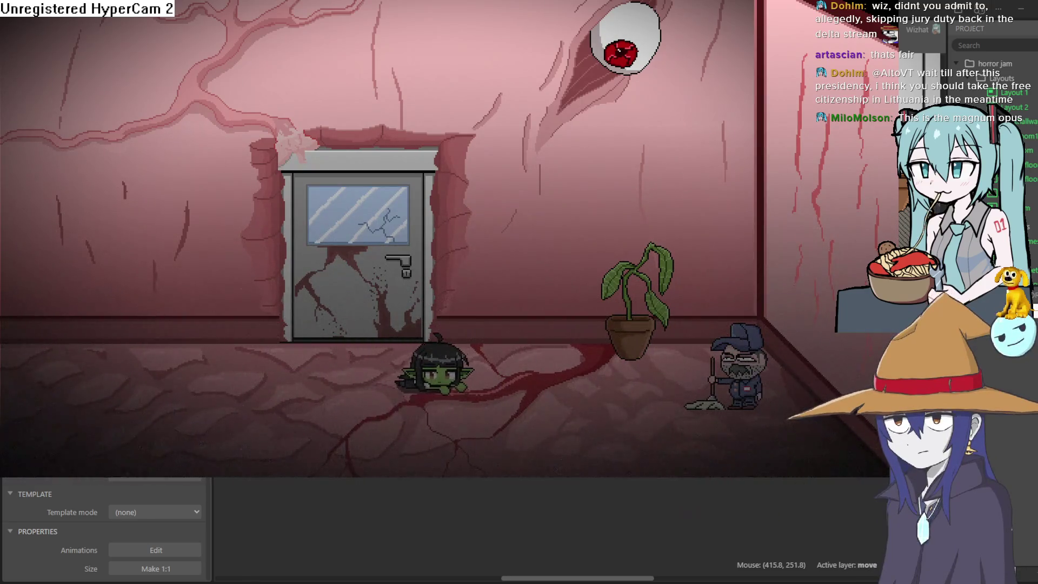
# Walk and jump the goblin to the door and enter the next room
pyautogui.press('Left')
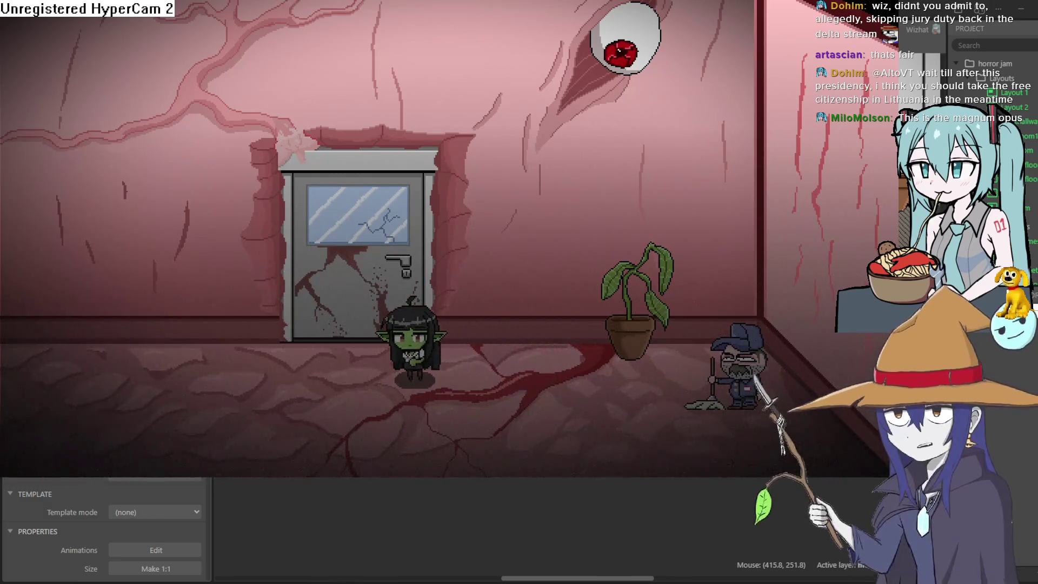
pyautogui.press('Left')
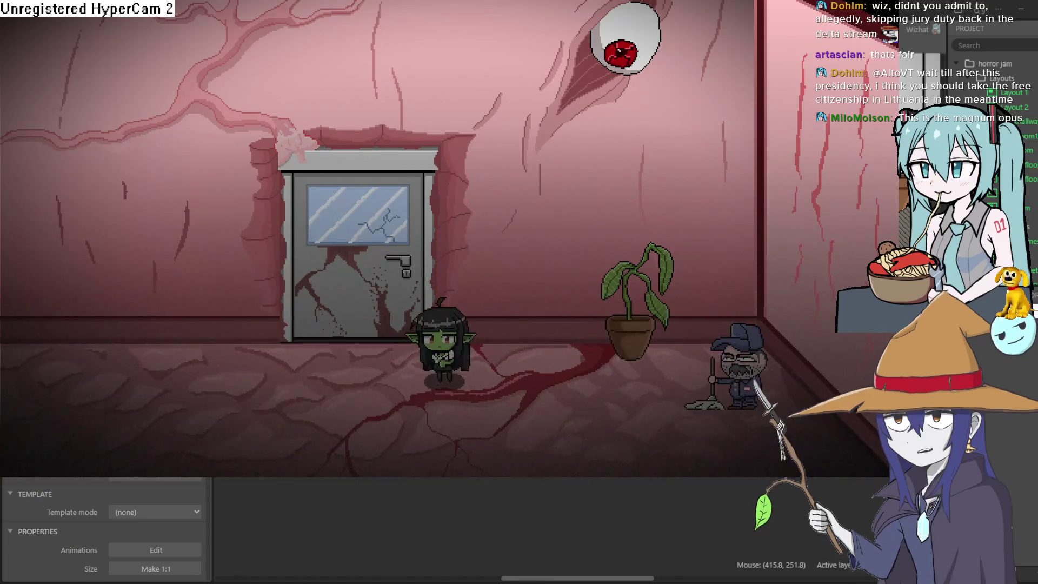
pyautogui.press('Left')
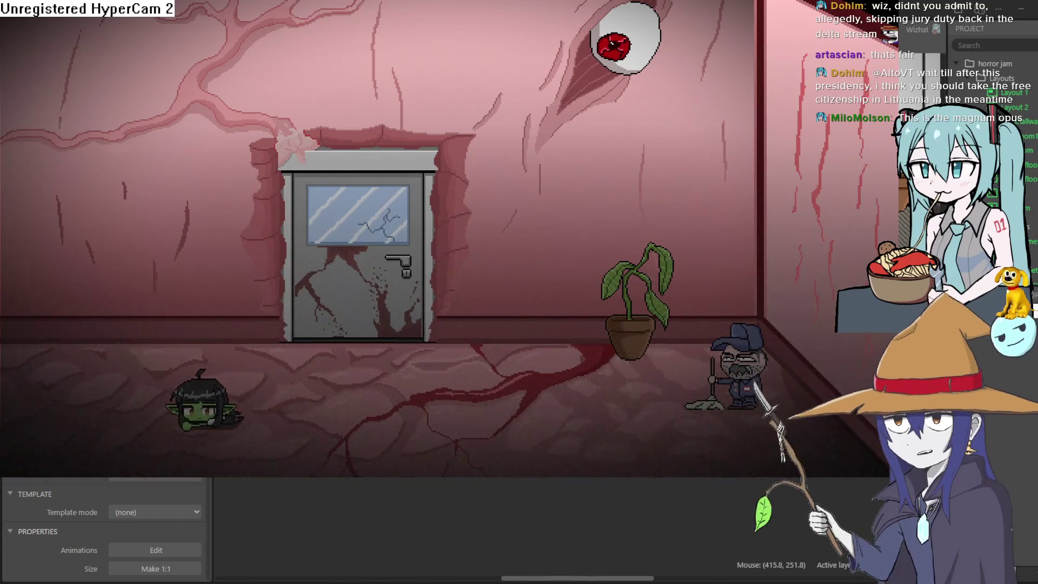
pyautogui.press('Up')
pyautogui.press('Right')
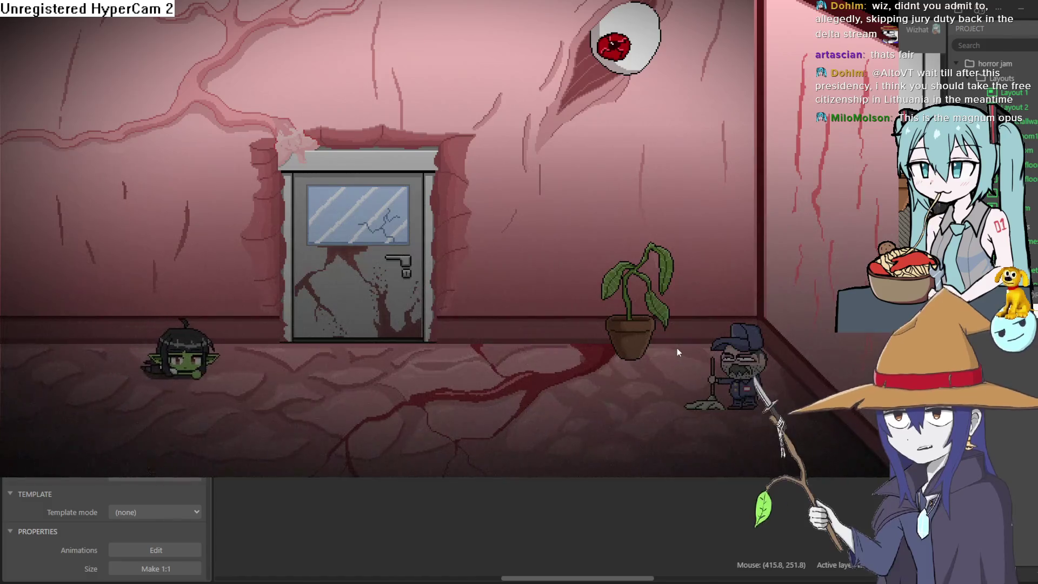
pyautogui.press('Right')
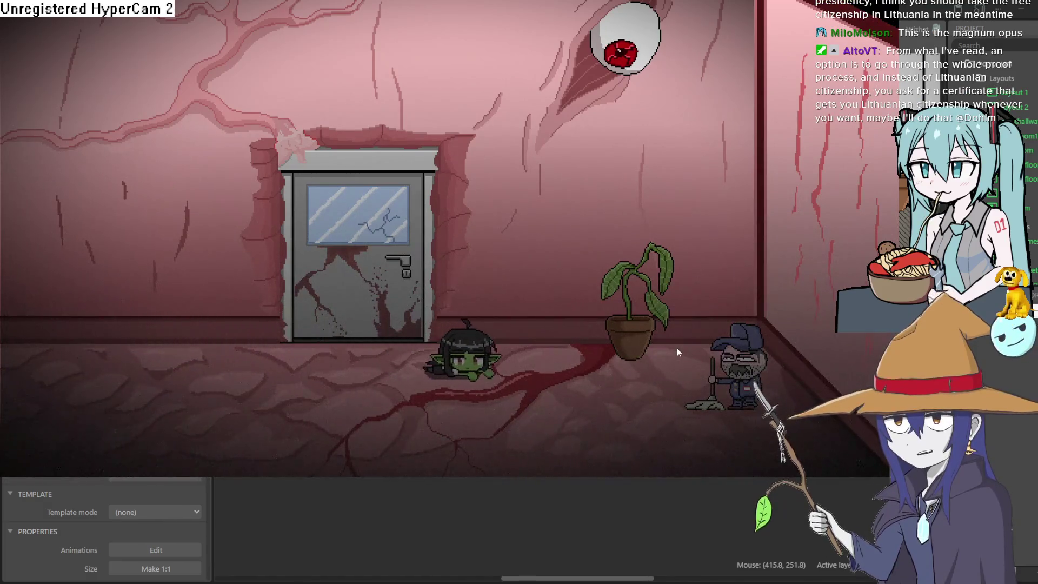
pyautogui.press('Up')
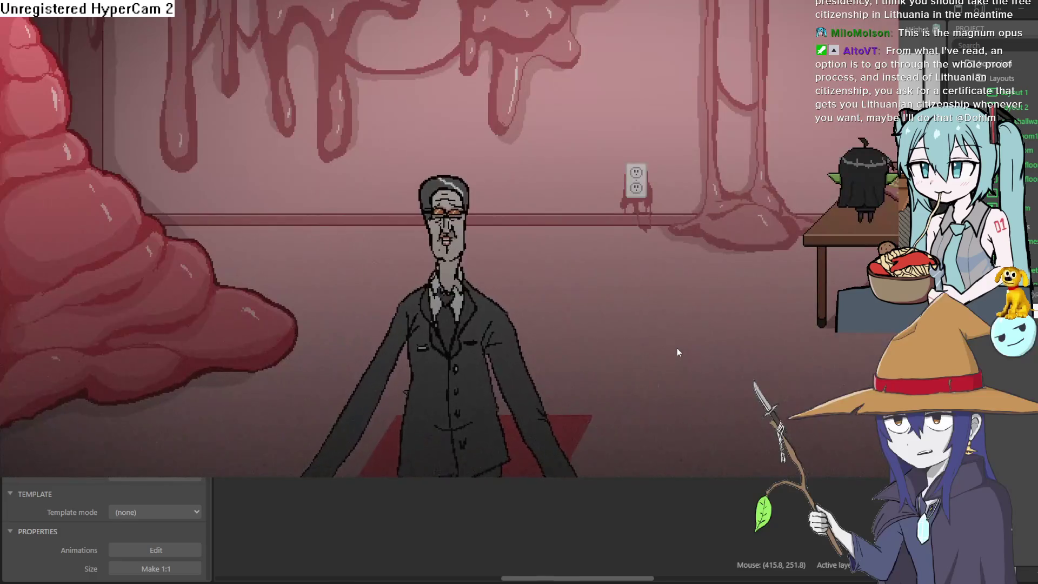
# Crawl under the desk, walk to the potted plant, and read then dismiss its dialogue with Z
pyautogui.press('Right')
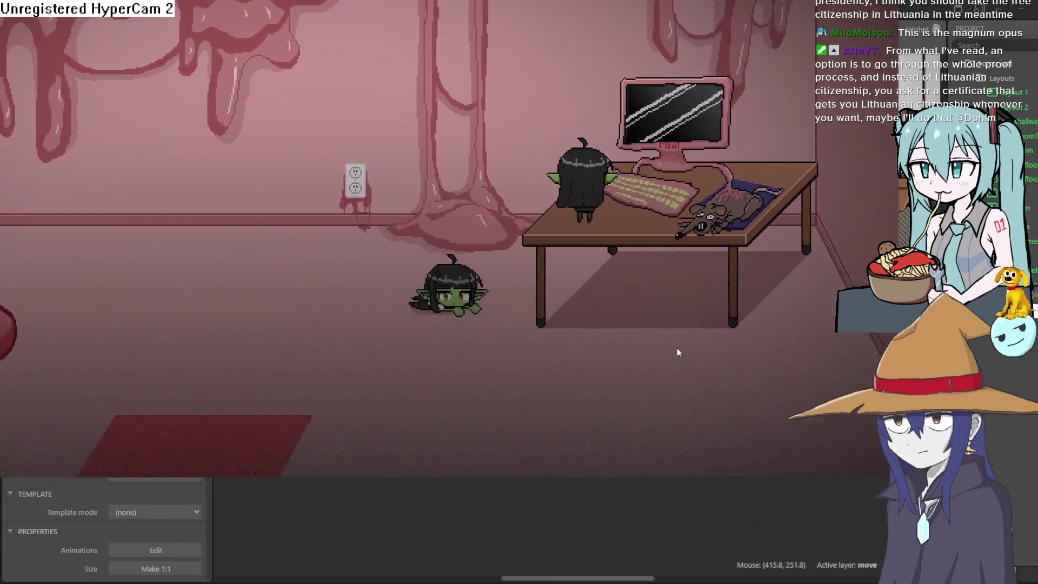
pyautogui.press('Right')
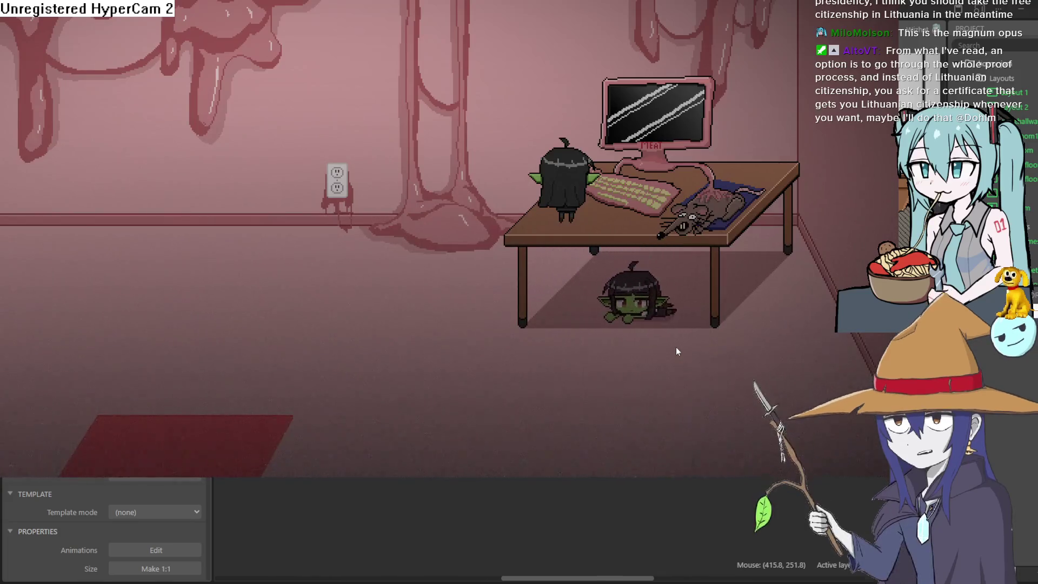
pyautogui.press('Left')
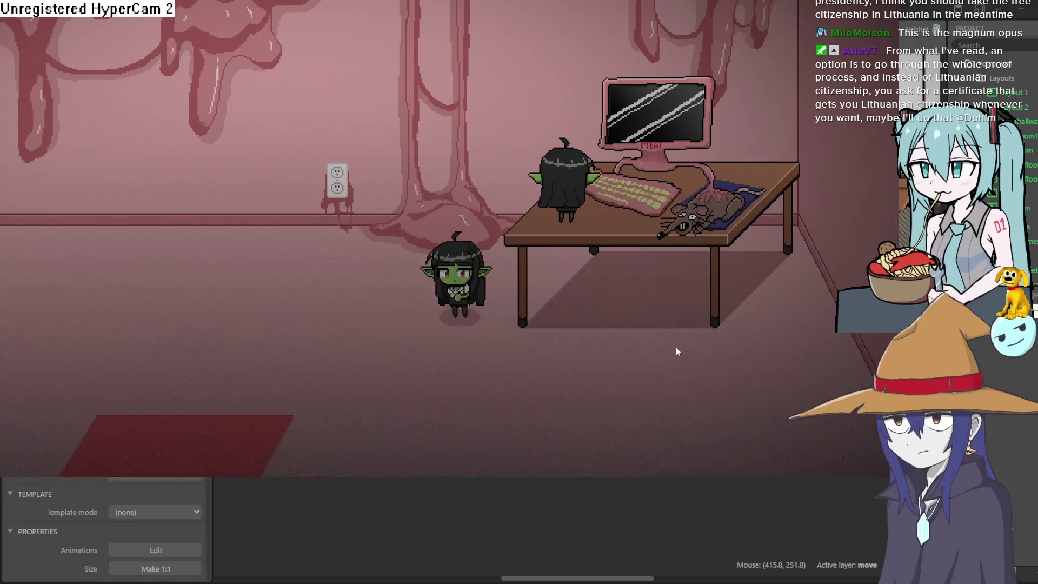
pyautogui.press('Down')
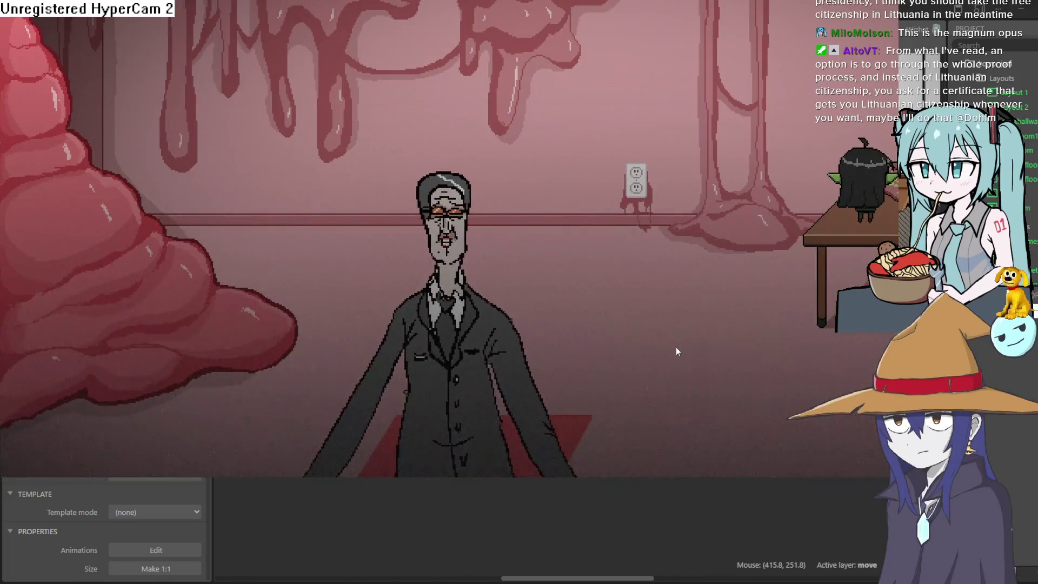
pyautogui.press('Up')
pyautogui.press('Right')
pyautogui.press('z')
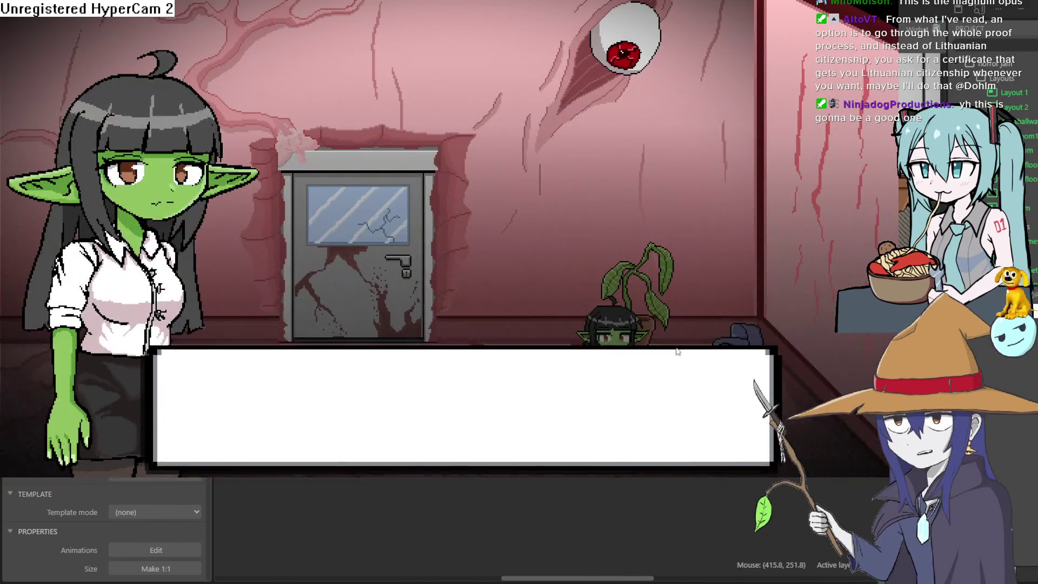
pyautogui.press('z')
# Walk the goblin left into the elevator room, around the pink-haired girl, and back right
pyautogui.press('Left')
pyautogui.press('Down')
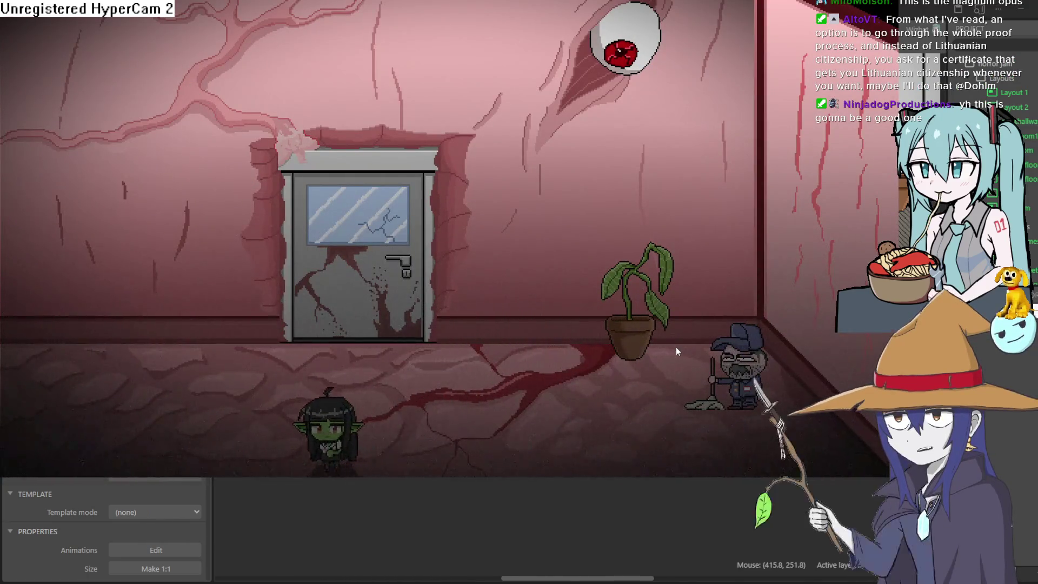
pyautogui.press('Up')
pyautogui.press('Left')
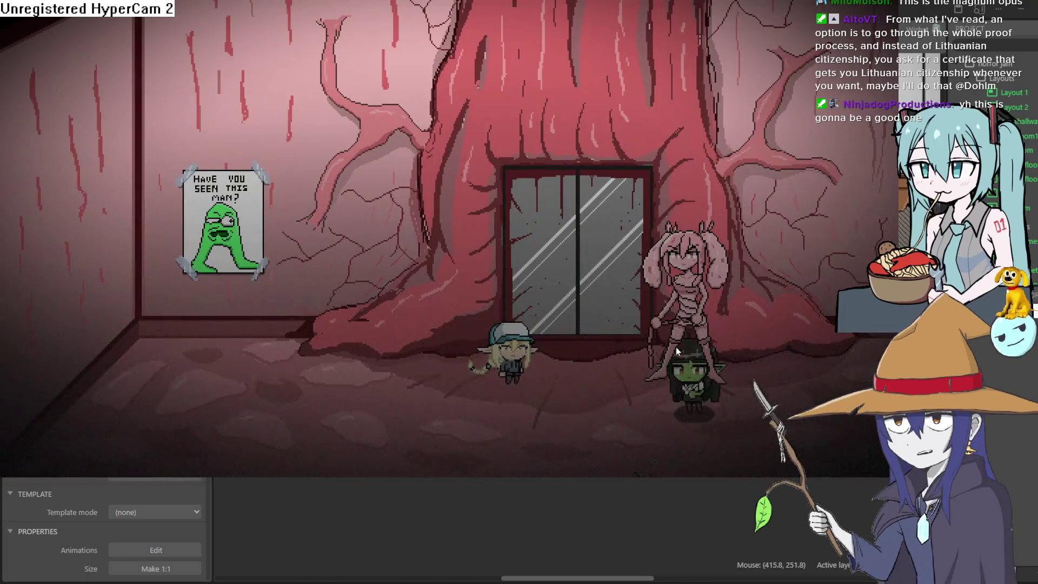
pyautogui.press('Down')
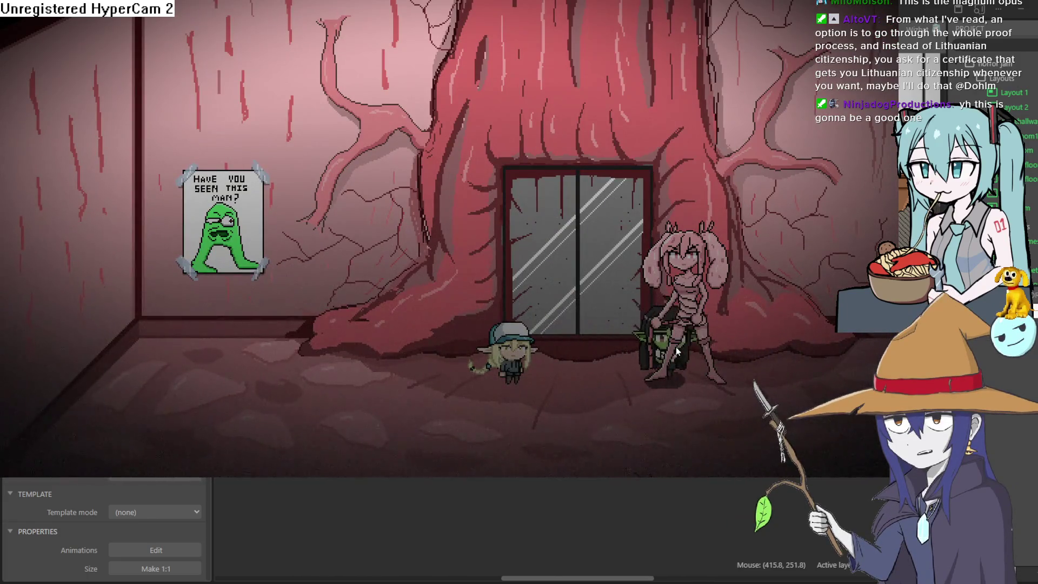
pyautogui.press('Down')
pyautogui.press('Left')
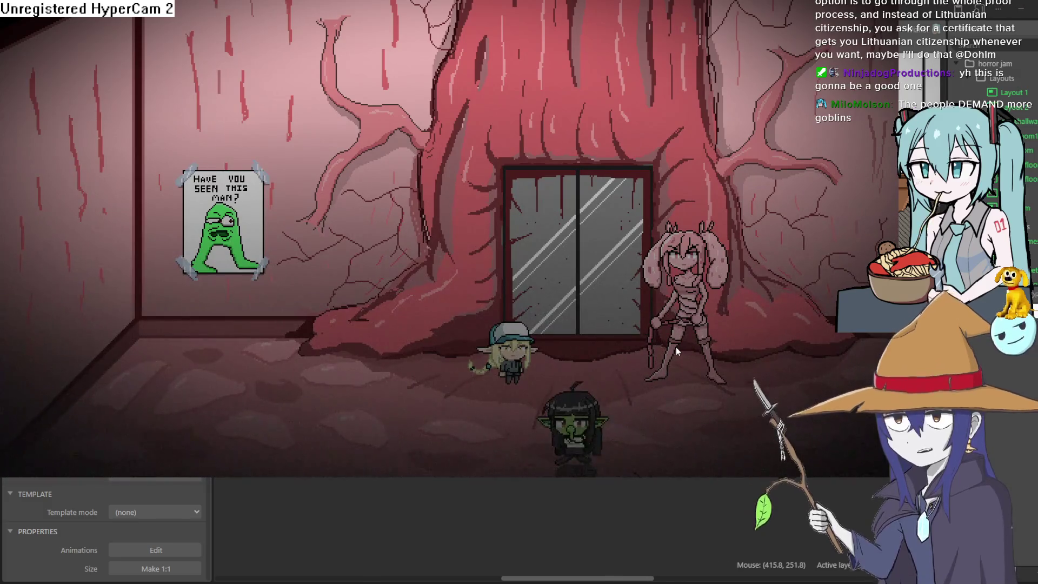
pyautogui.press('Up')
pyautogui.press('Right')
pyautogui.press('Down')
pyautogui.press('Right')
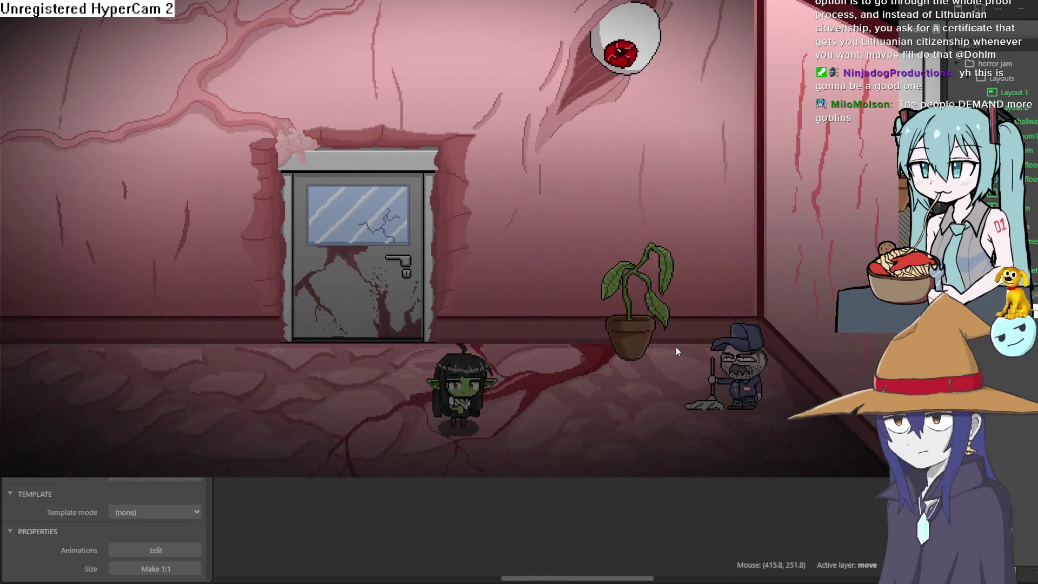
# Return through the elevator room to the plant, open and close its dialogue with Space
pyautogui.press('Up')
pyautogui.press('Left')
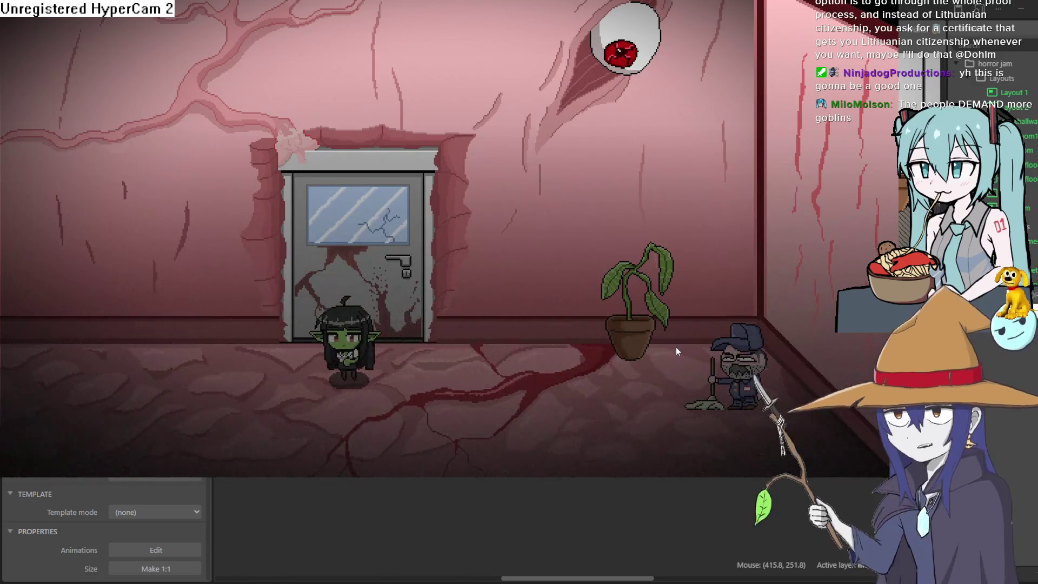
pyautogui.press('Left')
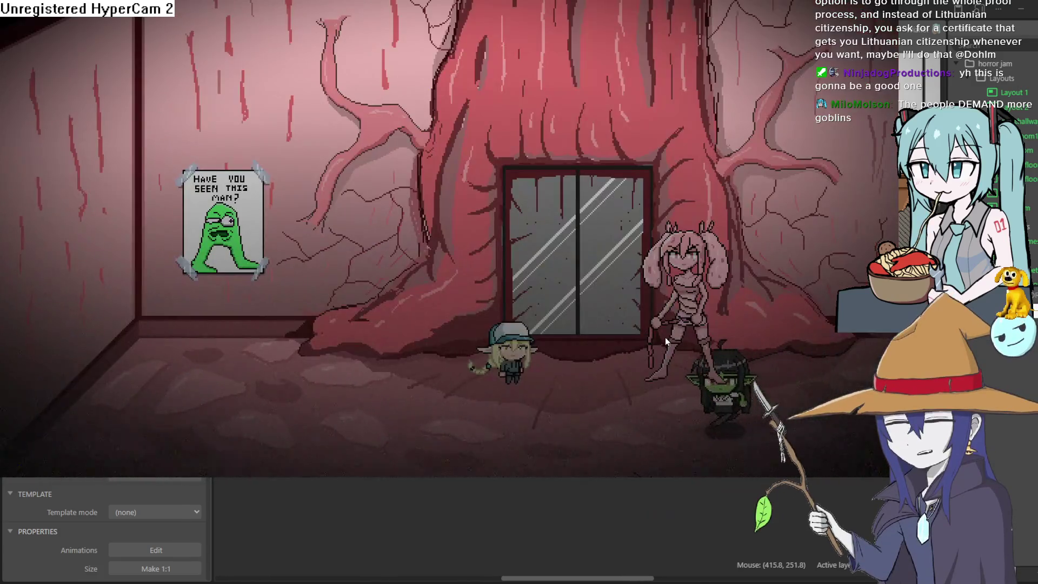
pyautogui.press('Left')
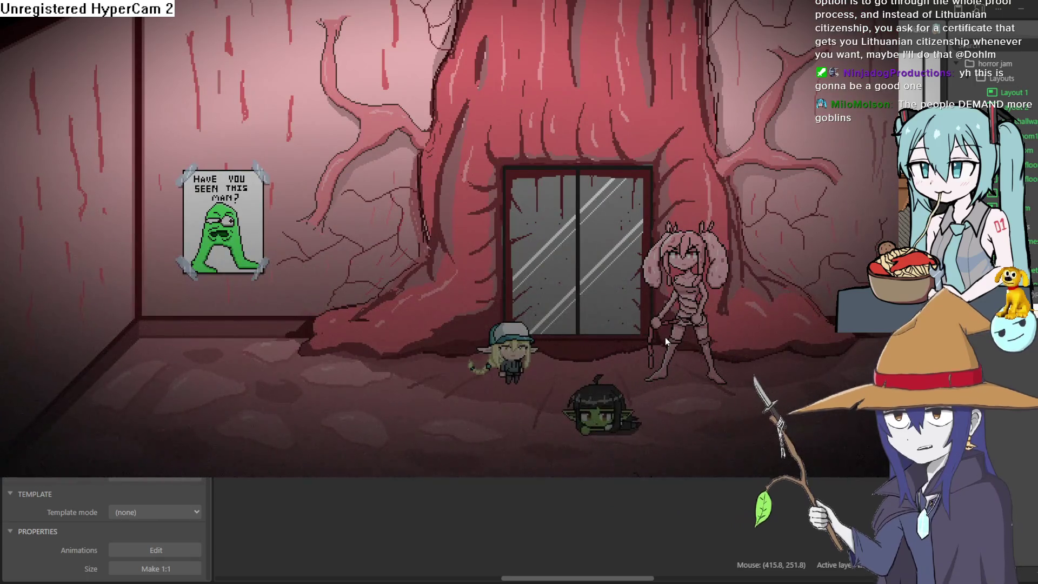
pyautogui.press('Down')
pyautogui.press('Down')
pyautogui.press('Right')
pyautogui.press('Up')
pyautogui.press('Right')
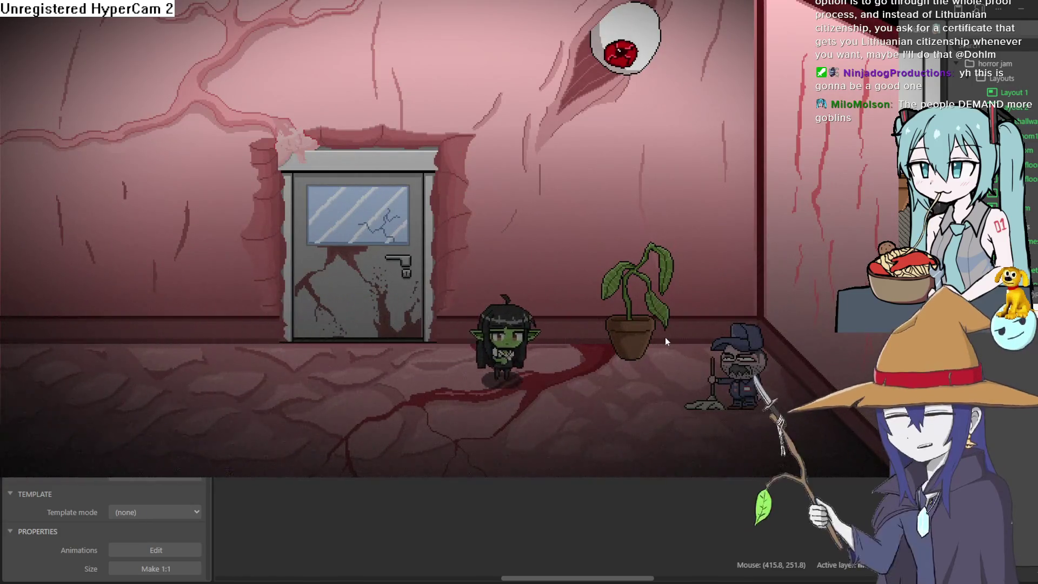
pyautogui.press('Right')
pyautogui.press('space')
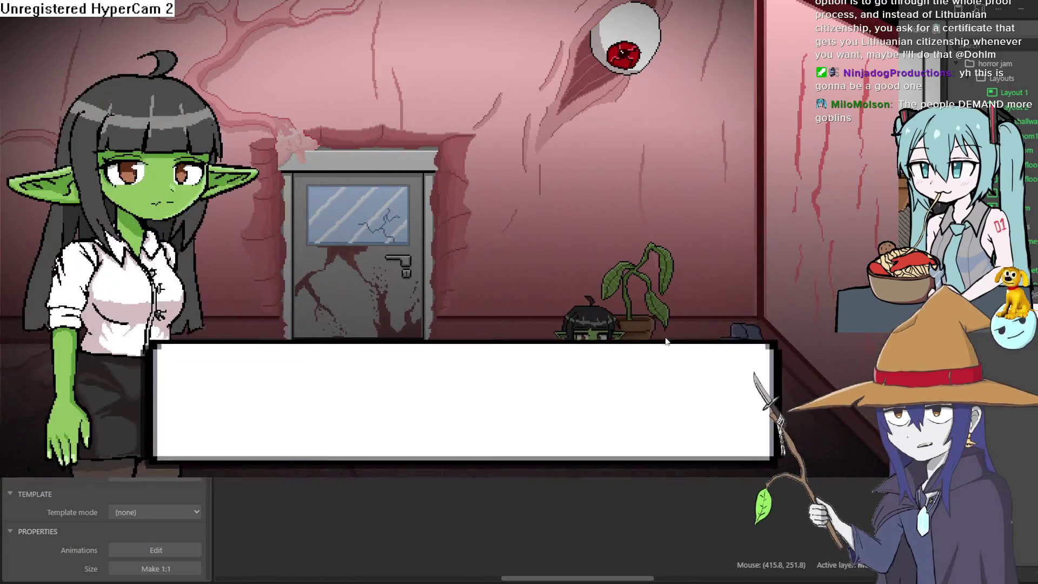
pyautogui.press('space')
pyautogui.press('Left')
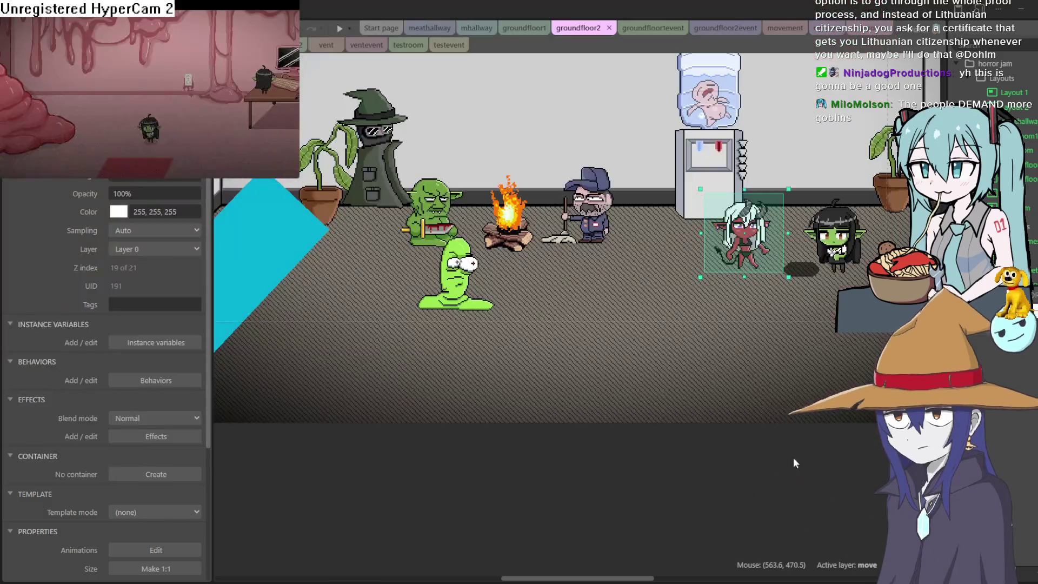
# Bring the running game preview back to the front and make it fullscreen
pyautogui.click(719, 195)
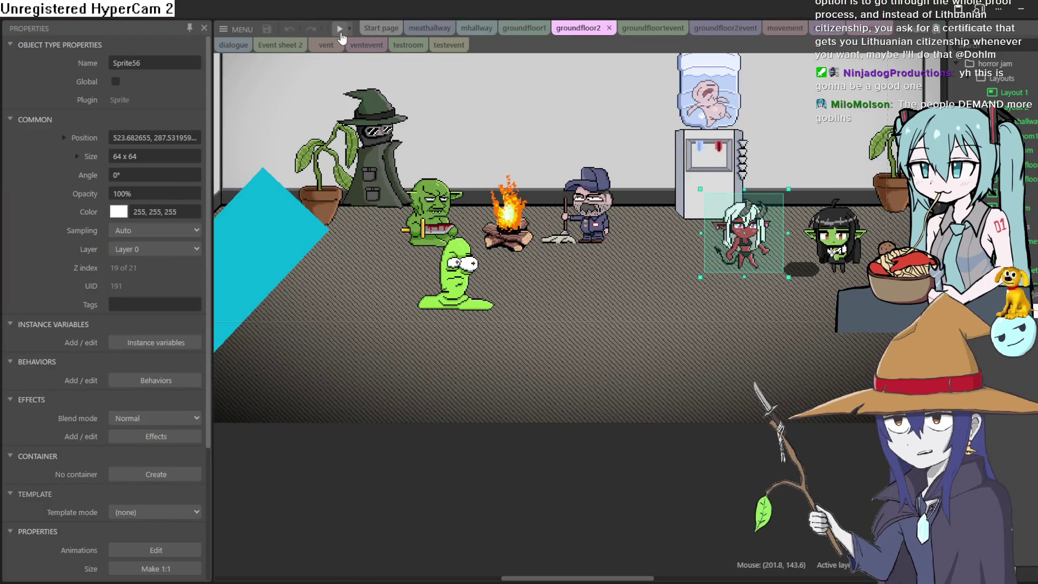
pyautogui.hotkey('alt', 'Tab')
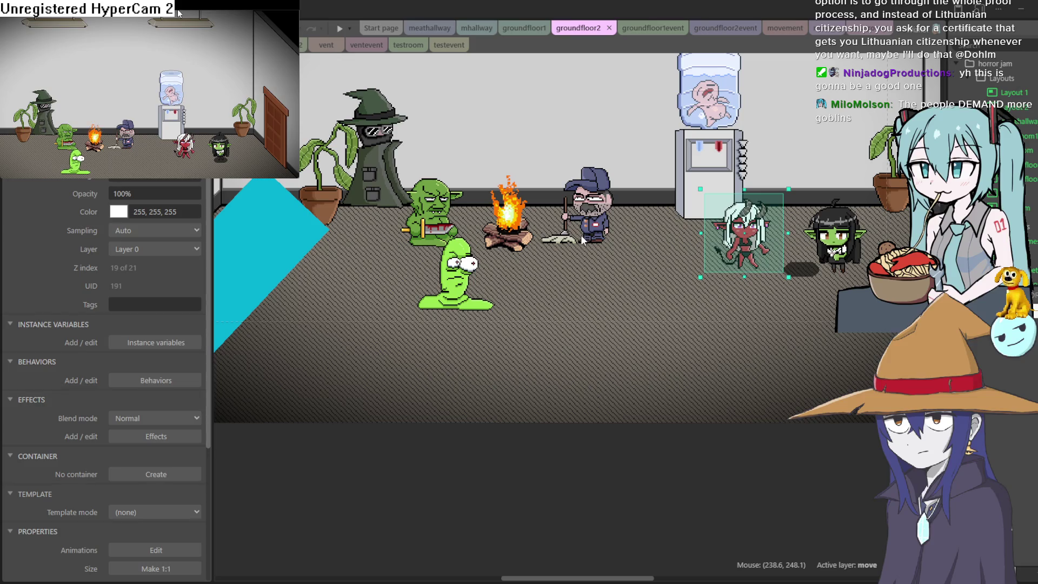
pyautogui.press('F11')
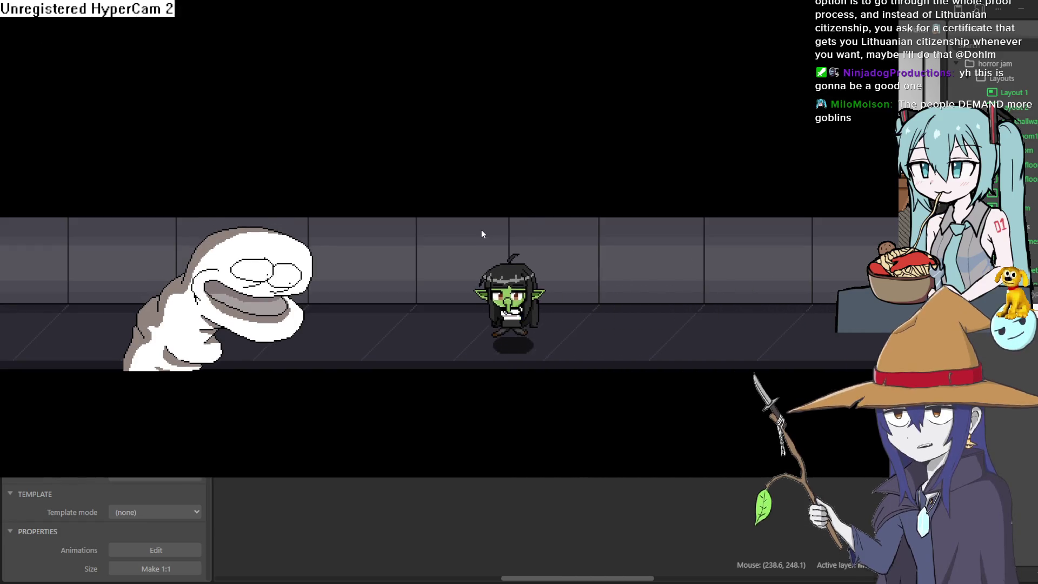
# Walk the goblin along the back and front floors, around the box and crate
pyautogui.press('Left')
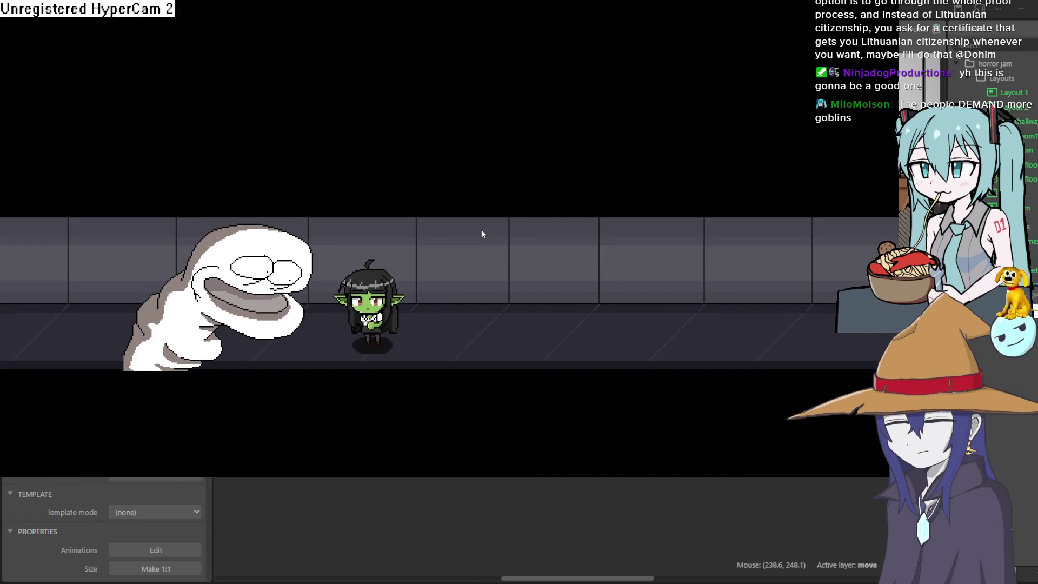
pyautogui.press('Left')
pyautogui.press('Up')
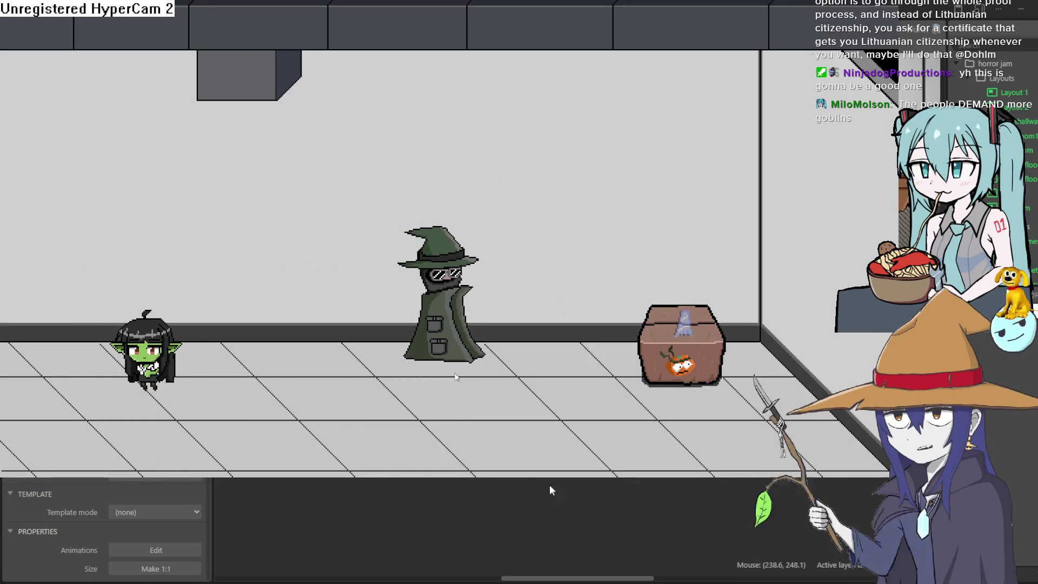
pyautogui.press('Right')
pyautogui.press('Up')
pyautogui.press('Right')
pyautogui.press('Down')
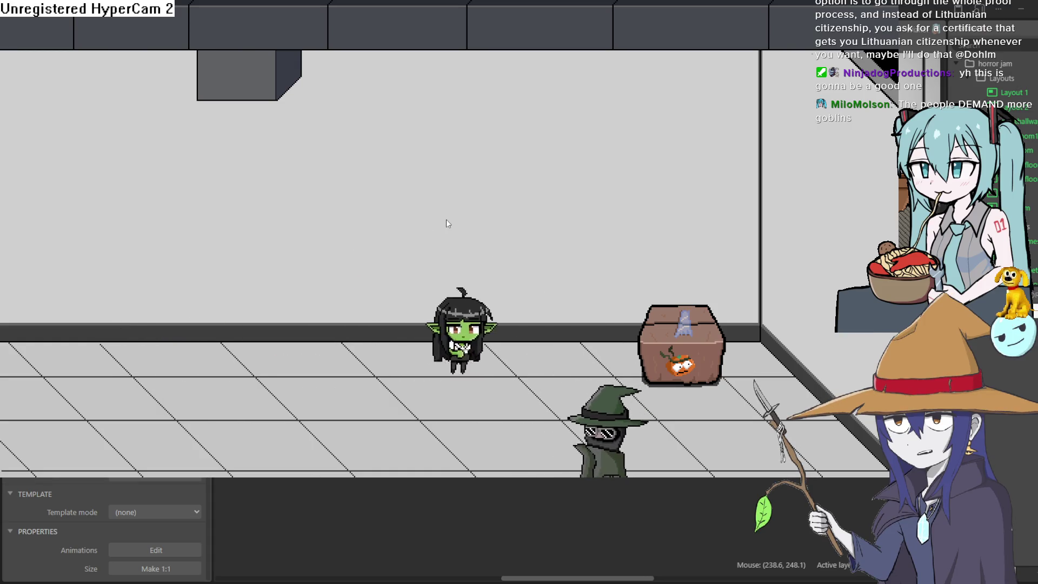
pyautogui.press('Down')
pyautogui.press('Right')
pyautogui.press('Up')
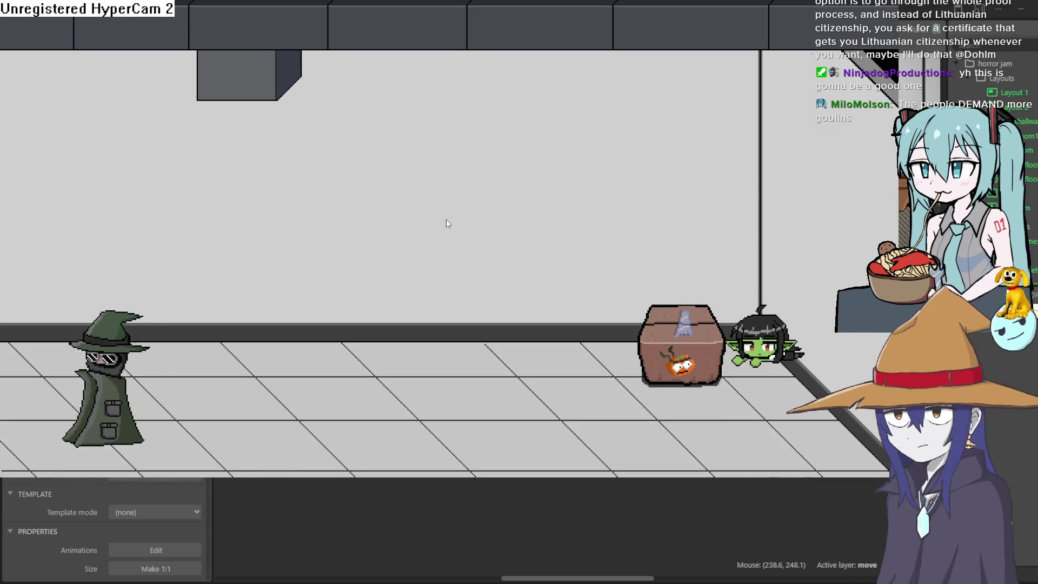
pyautogui.press('Up')
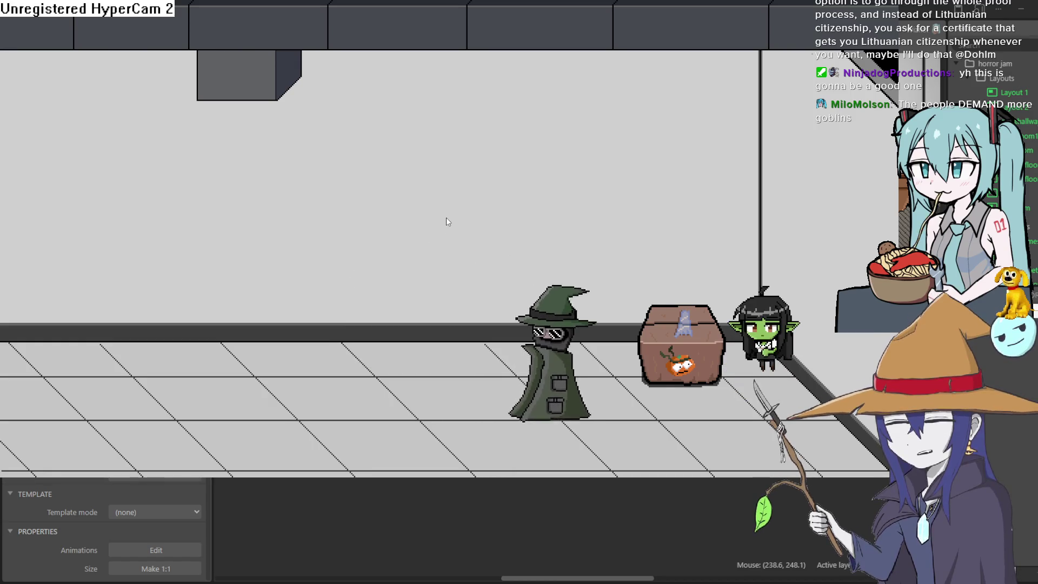
pyautogui.press('Down')
pyautogui.press('Left')
pyautogui.press('Left')
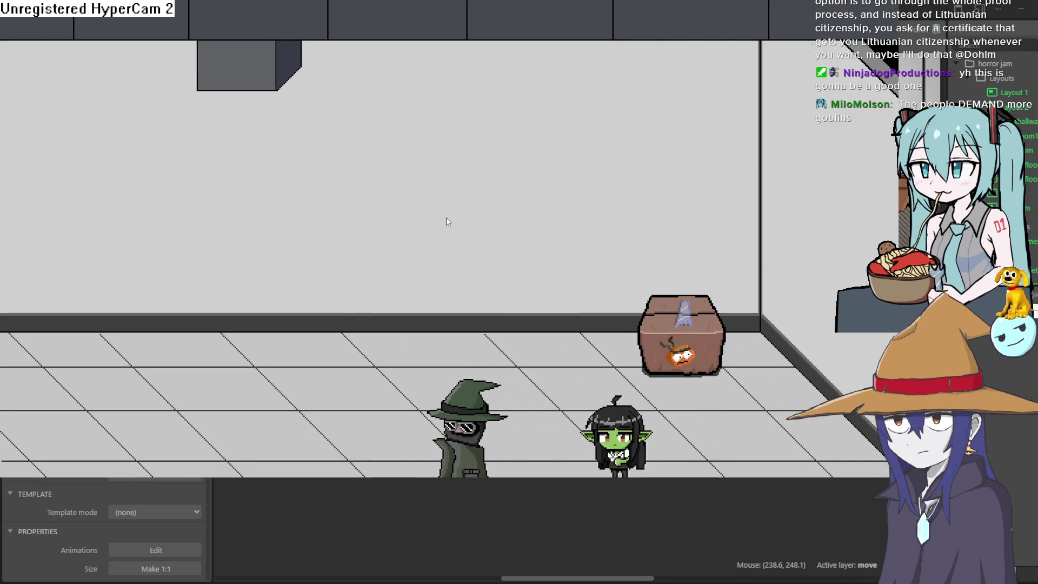
pyautogui.press('Left')
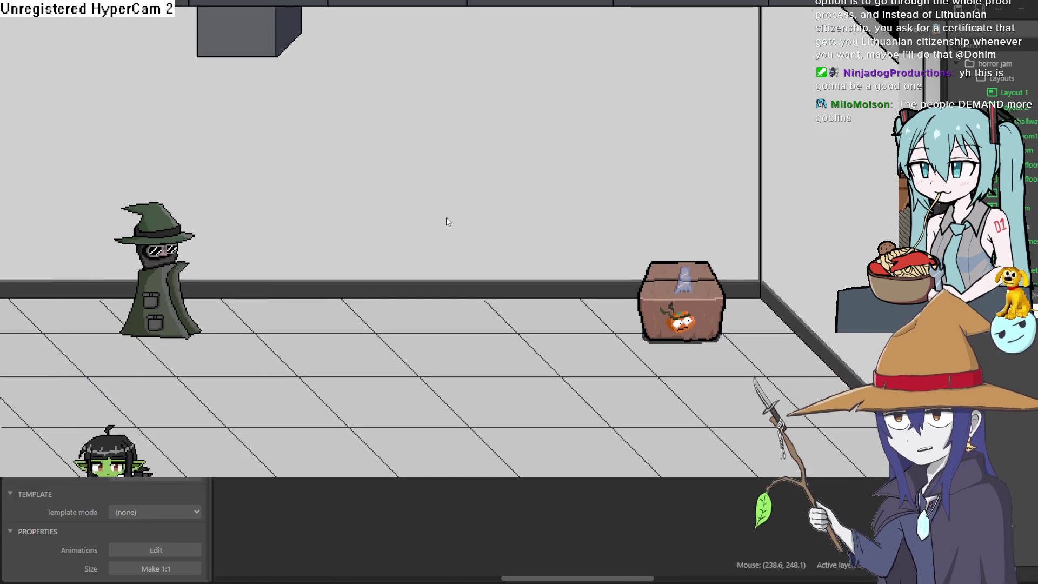
pyautogui.press('Up')
pyautogui.press('Right')
pyautogui.press('Down')
pyautogui.press('Right')
pyautogui.press('Right')
pyautogui.press('Up')
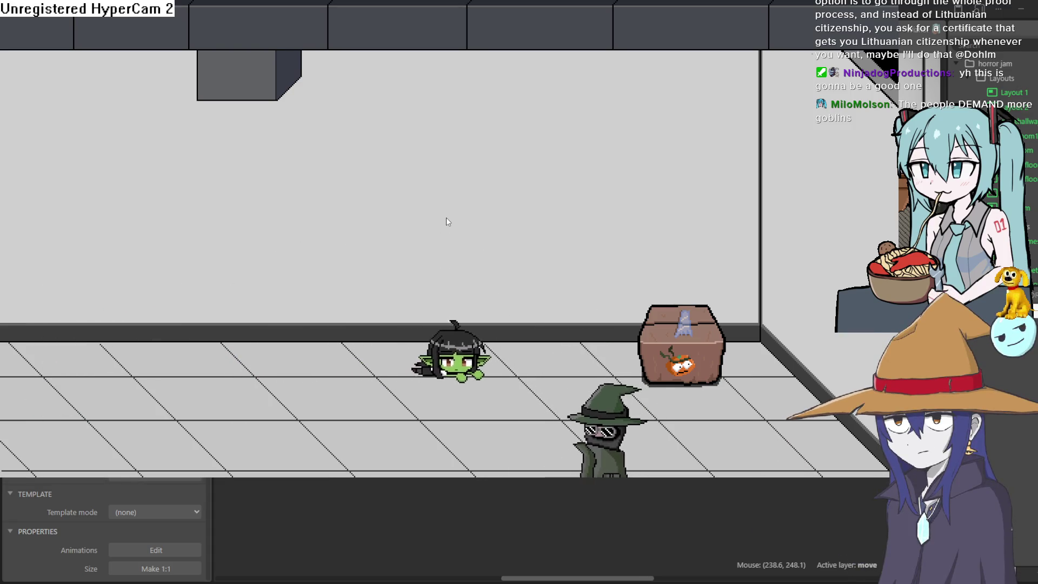
pyautogui.press('Down')
pyautogui.press('Left')
pyautogui.press('Left')
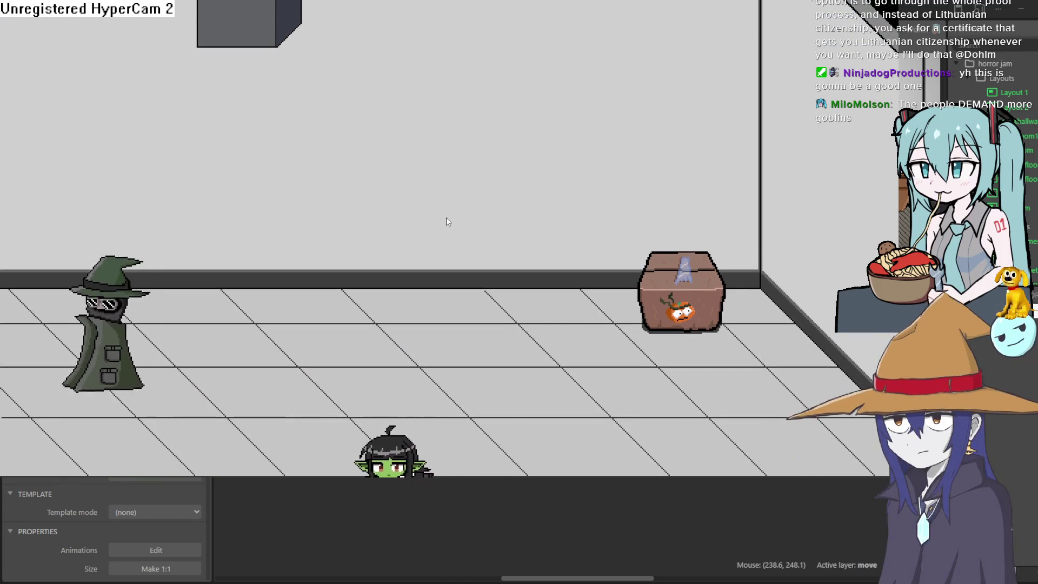
pyautogui.press('Up')
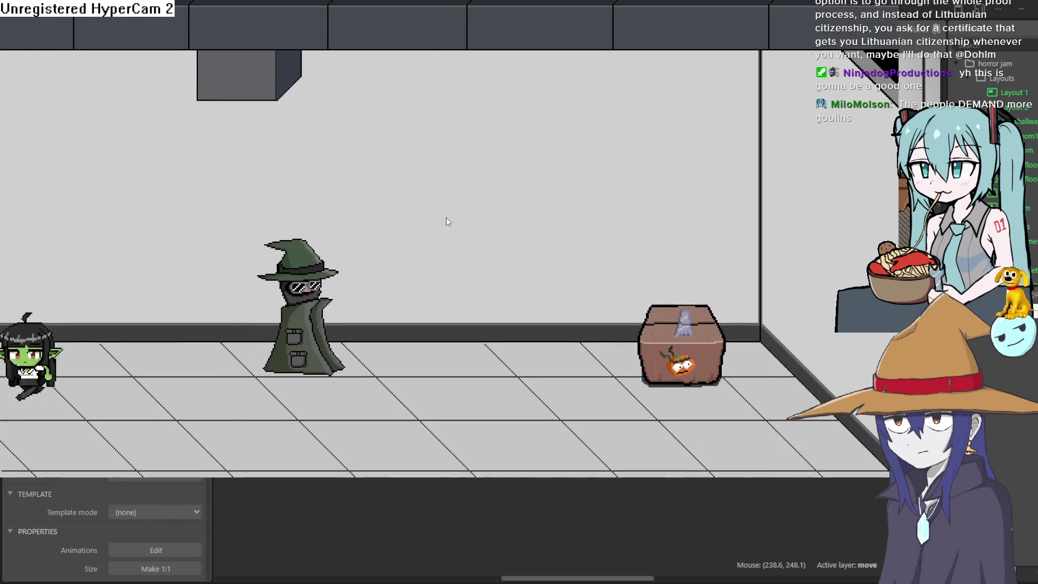
pyautogui.press('Right')
pyautogui.press('Right')
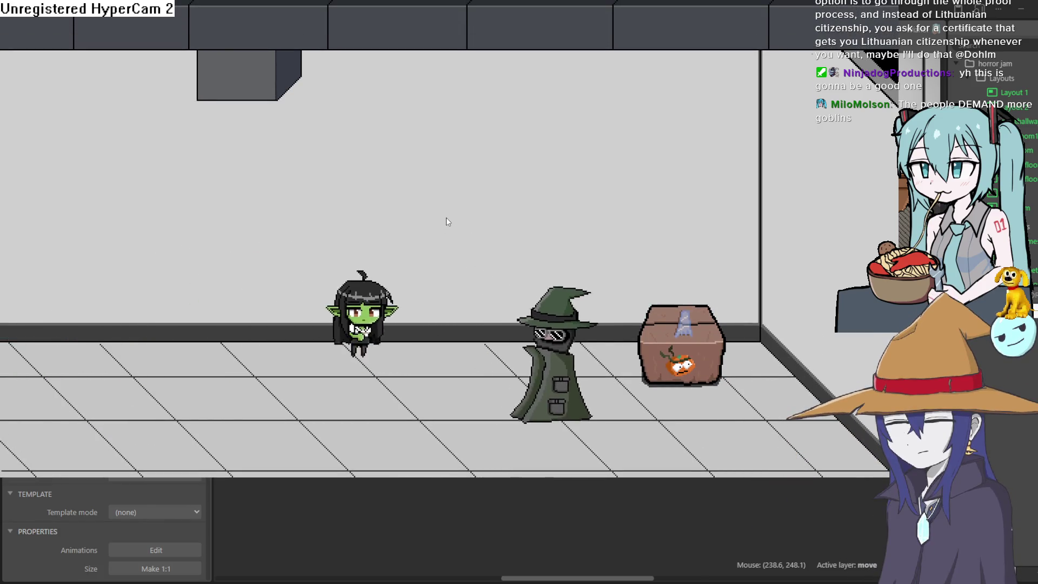
pyautogui.press('Down')
pyautogui.press('Down')
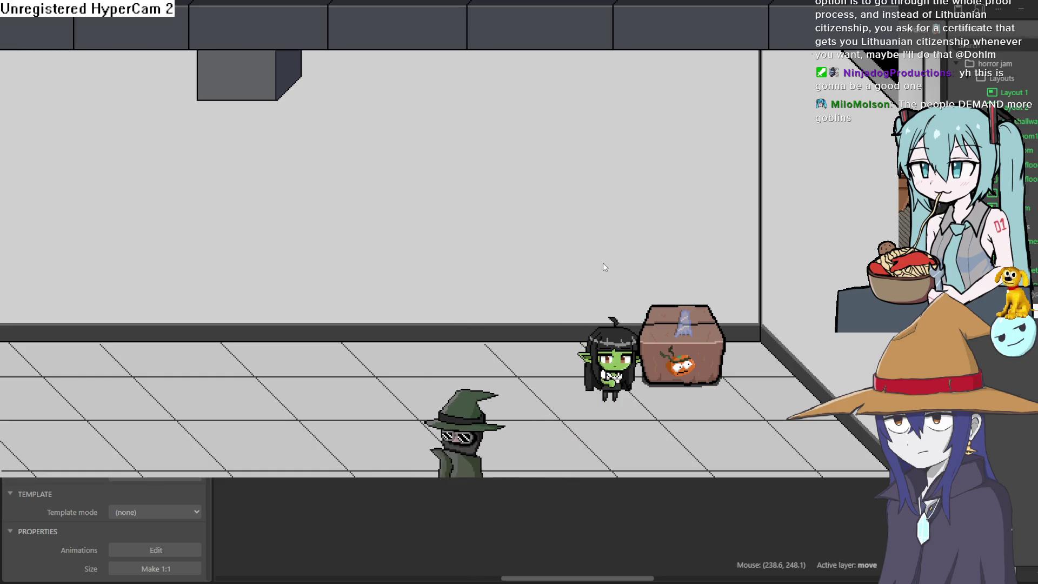
pyautogui.press('Right')
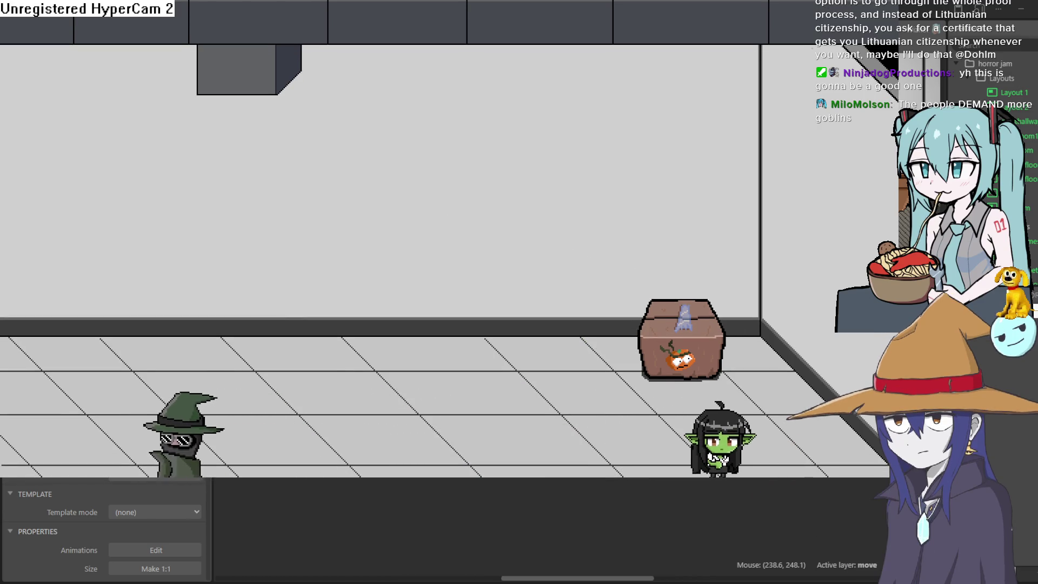
pyautogui.press('Up')
pyautogui.press('Right')
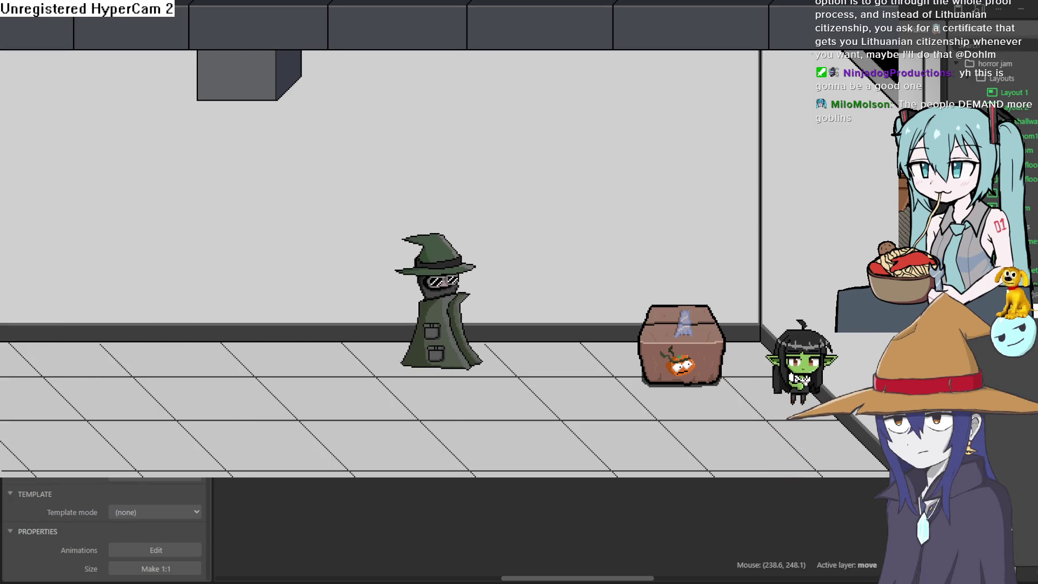
pyautogui.press('Up')
pyautogui.press('Left')
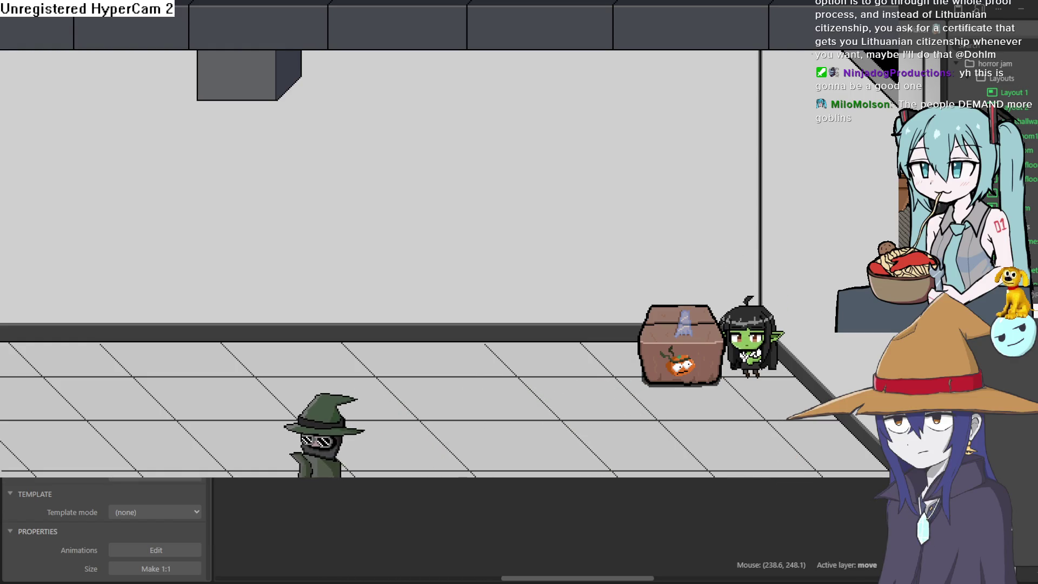
# Make the goblin crouch and stand beside the crate, then shrink the game window
pyautogui.press('Down')
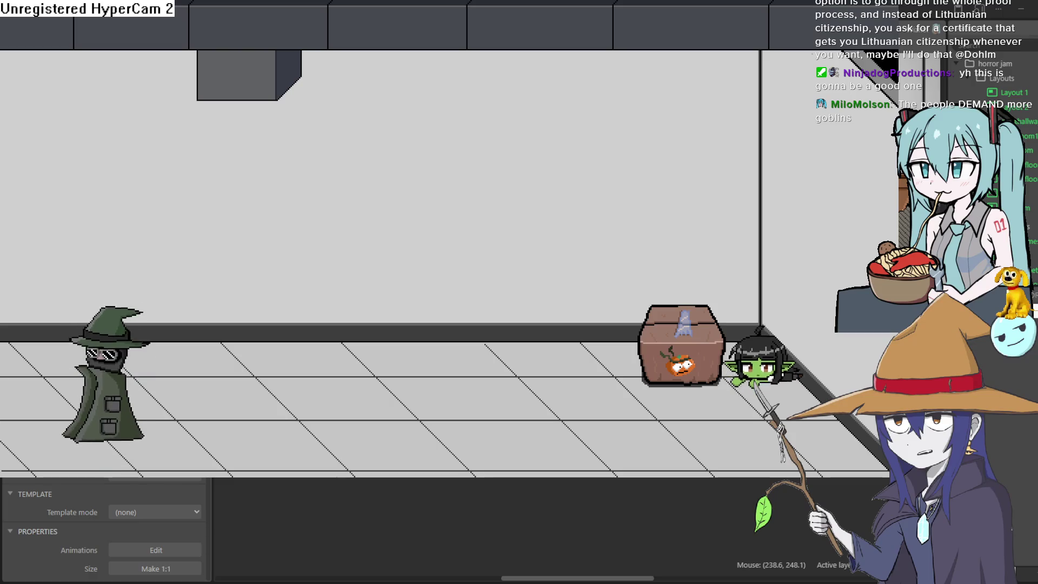
pyautogui.press('Up')
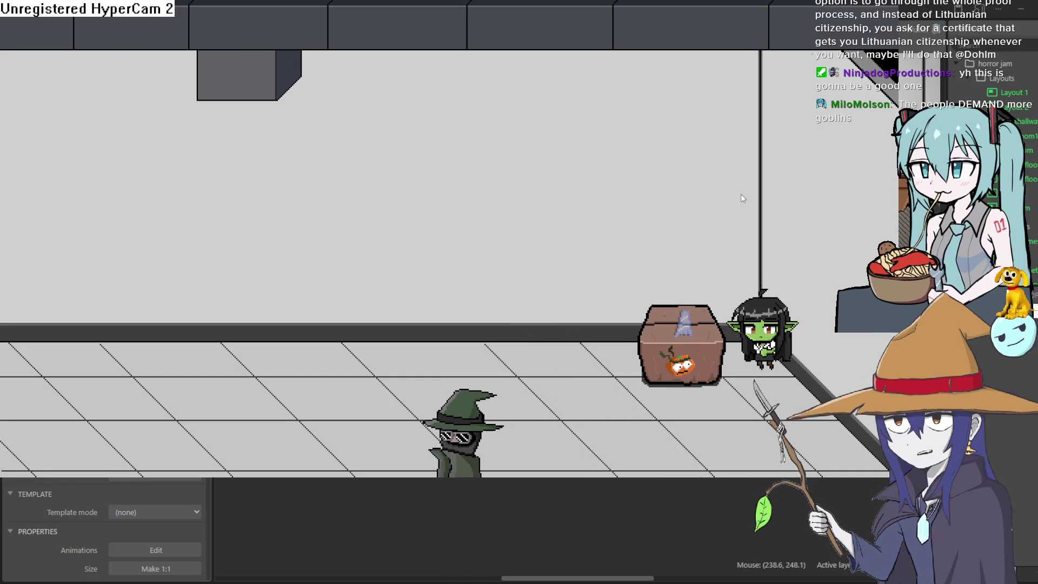
pyautogui.press('super+Down')
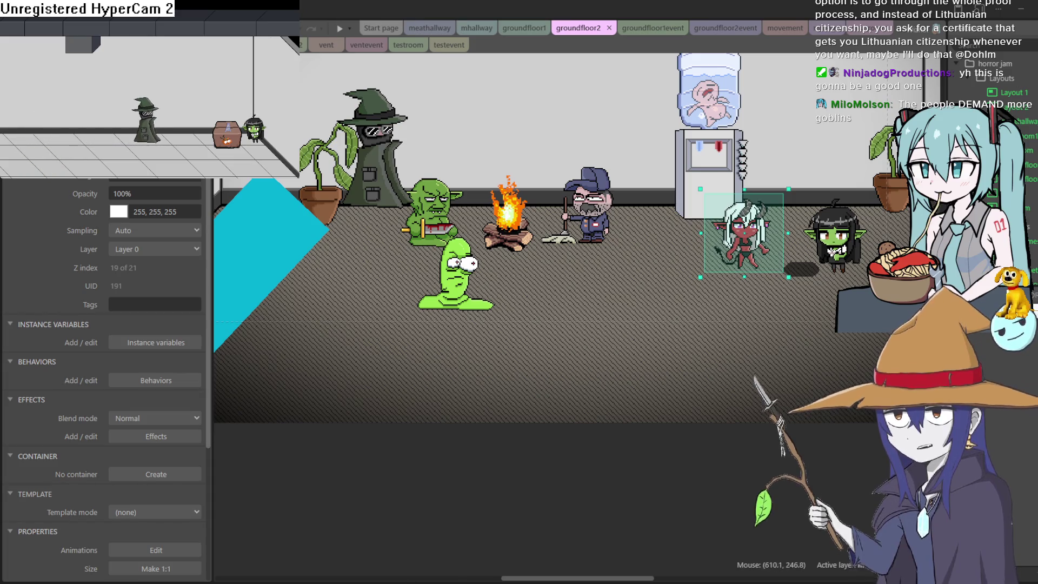
# Close the game preview, switch to groundfloor1 and center the view on the counter goblin
pyautogui.hotkey('alt', 'F4')
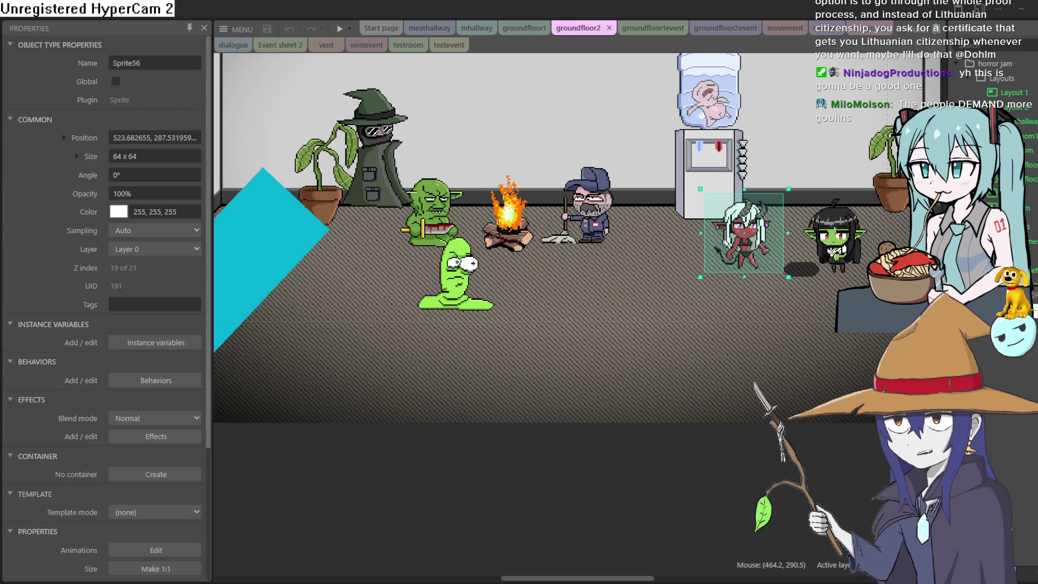
pyautogui.moveTo(686, 223); pyautogui.dragTo(553, 379)
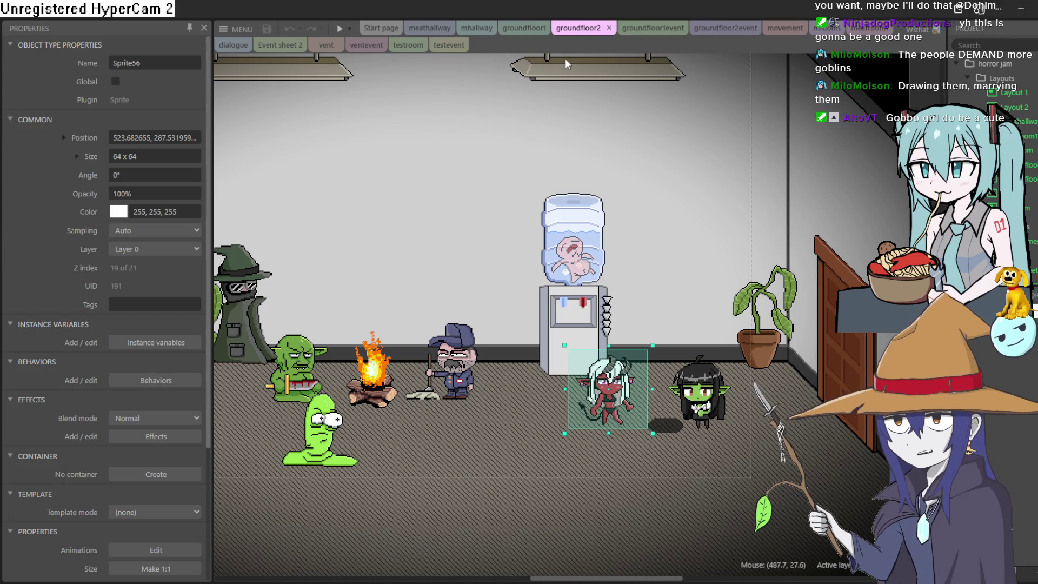
pyautogui.click(521, 30)
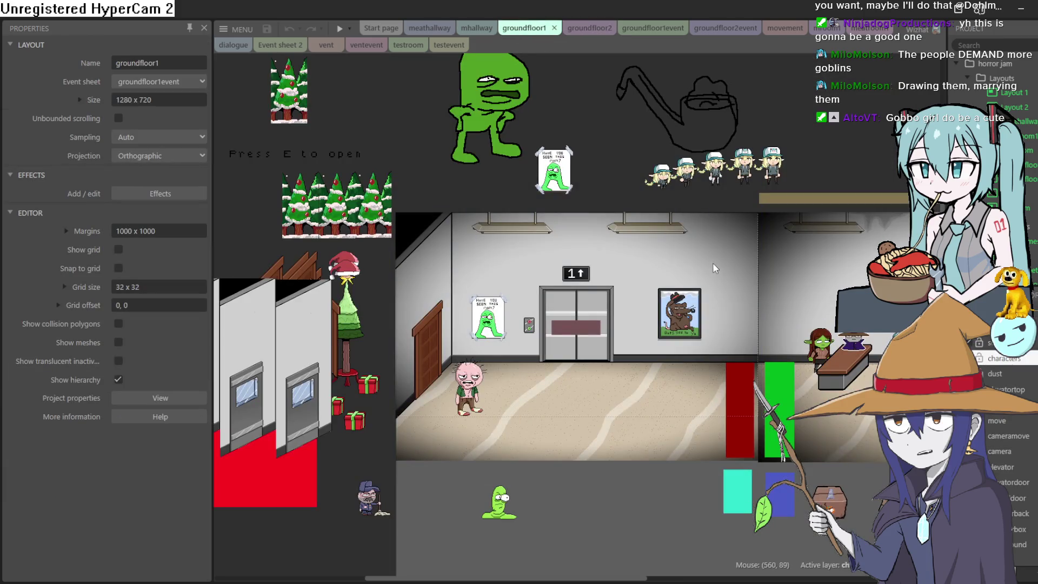
pyautogui.scroll(-2, 715, 268)
pyautogui.scroll(5, 687, 306)
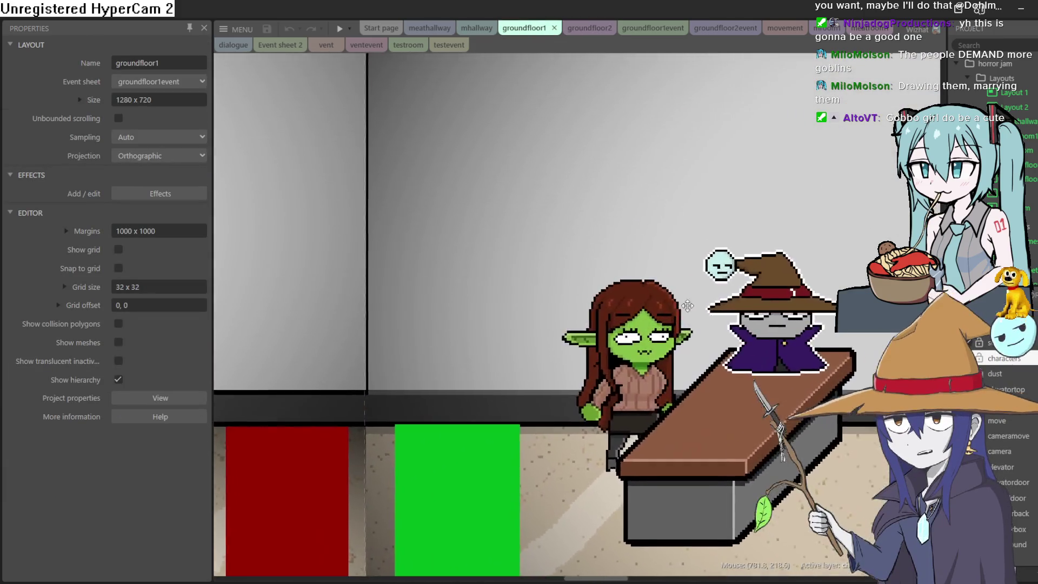
pyautogui.moveTo(687, 306); pyautogui.dragTo(546, 295)
pyautogui.scroll(1, 547, 313)
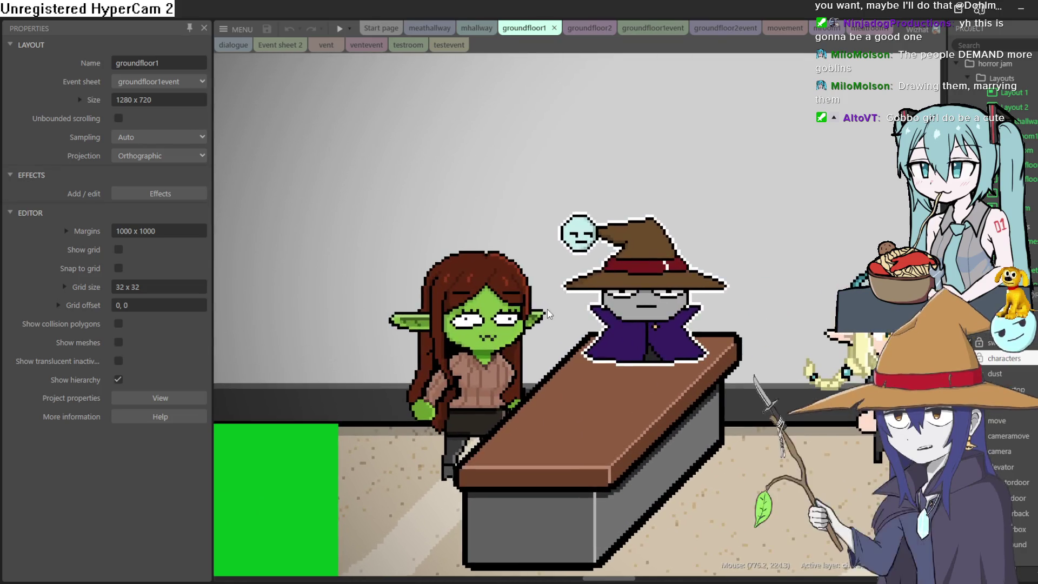
pyautogui.scroll(-2, 548, 313)
pyautogui.scroll(3, 625, 350)
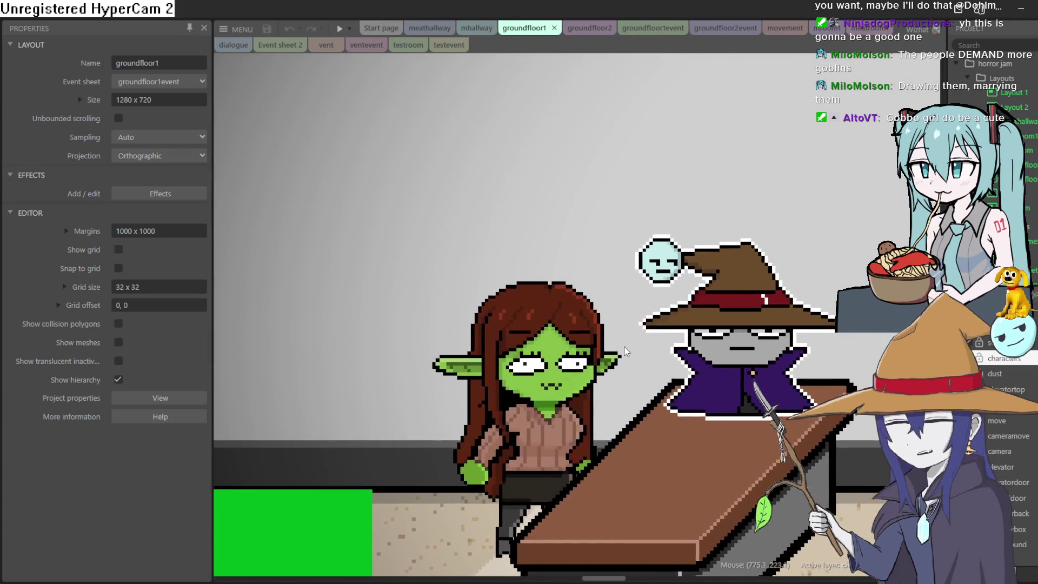
pyautogui.moveTo(626, 351); pyautogui.dragTo(557, 281)
# Open the goblin receptionist sprite's animations and show Animation 1's frames
pyautogui.moveTo(484, 317)
pyautogui.mouseDown()
pyautogui.moveTo(475, 278)
pyautogui.moveTo(517, 136)
pyautogui.moveTo(683, 43)
pyautogui.moveTo(636, 144)
pyautogui.moveTo(442, 330)
pyautogui.moveTo(457, 400)
pyautogui.moveTo(470, 415)
pyautogui.mouseUp()
pyautogui.moveTo(532, 457)
pyautogui.mouseDown()
pyautogui.moveTo(550, 261)
pyautogui.moveTo(566, 281)
pyautogui.moveTo(553, 284)
pyautogui.moveTo(561, 278)
pyautogui.mouseUp()
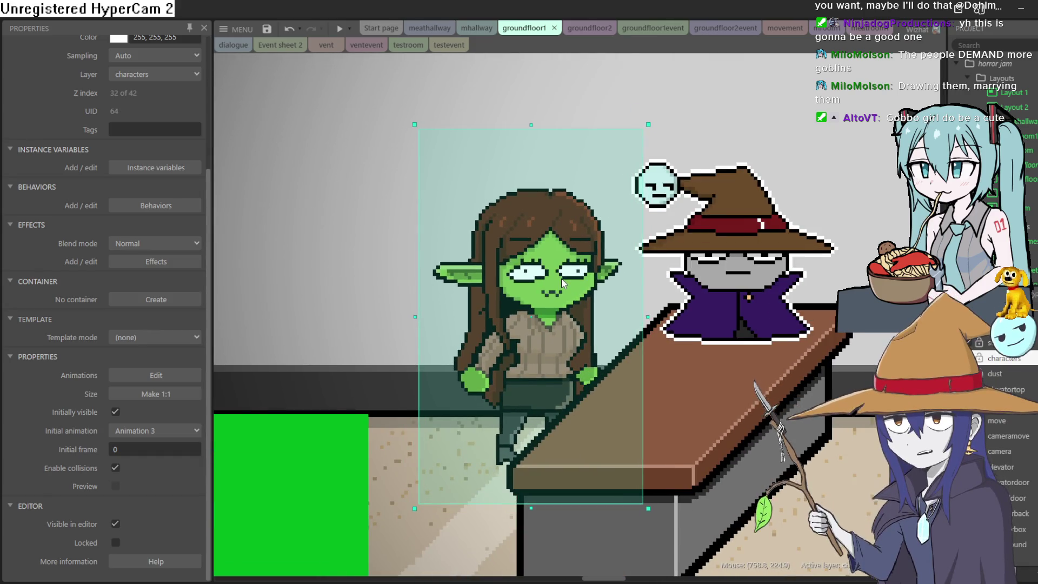
pyautogui.doubleClick(561, 278)
pyautogui.click(912, 91)
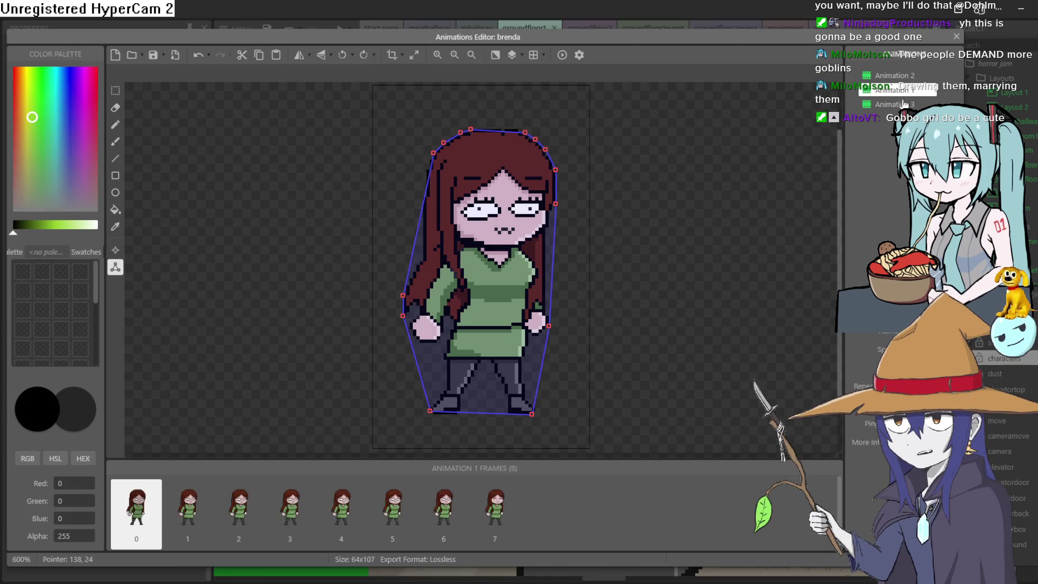
# Toggle between Animation 1 and the goblin Animation 3, then close the Animations Editor
pyautogui.click(898, 106)
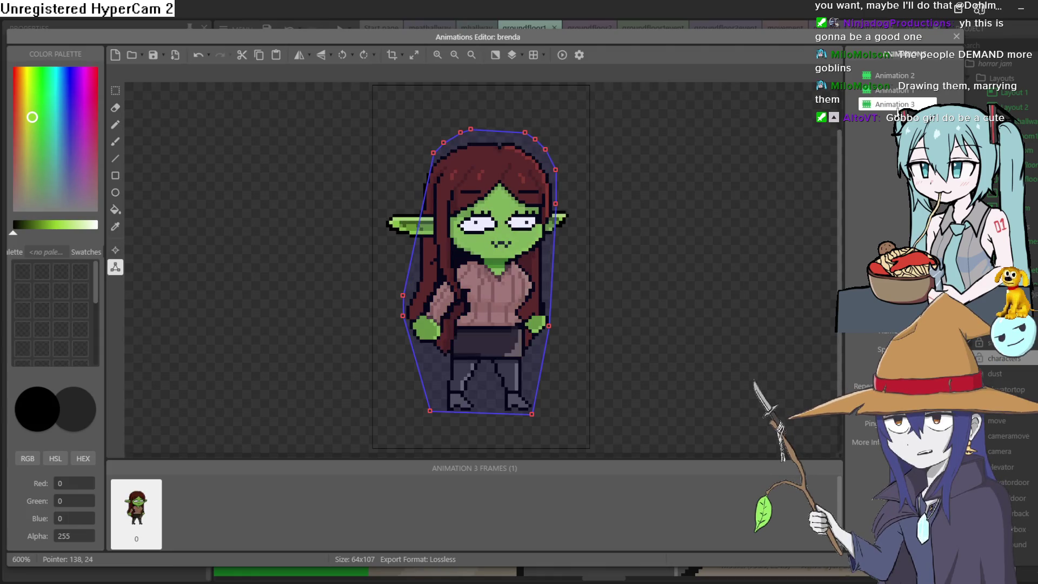
pyautogui.click(898, 91)
pyautogui.click(902, 105)
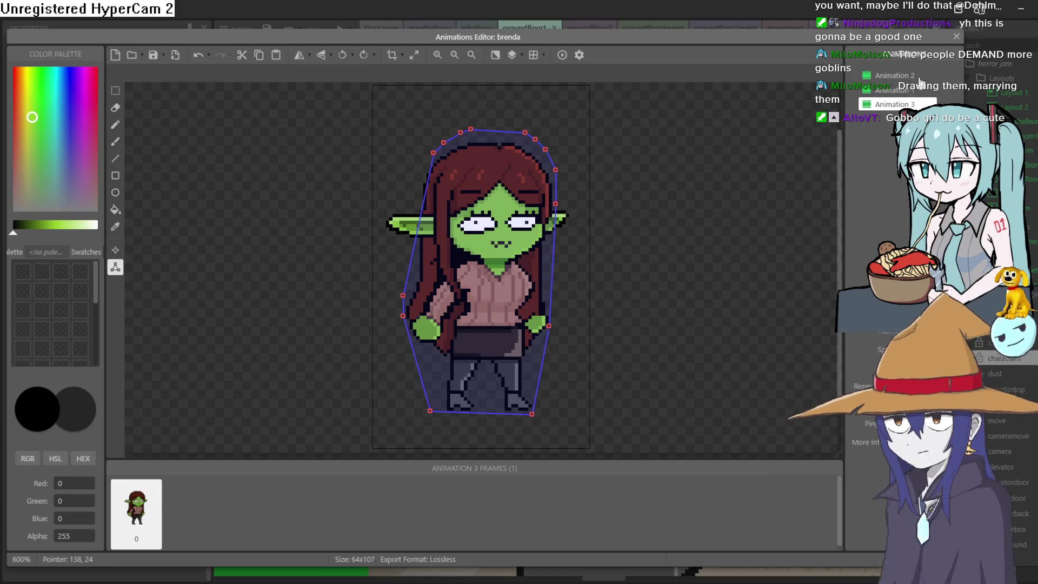
pyautogui.click(955, 37)
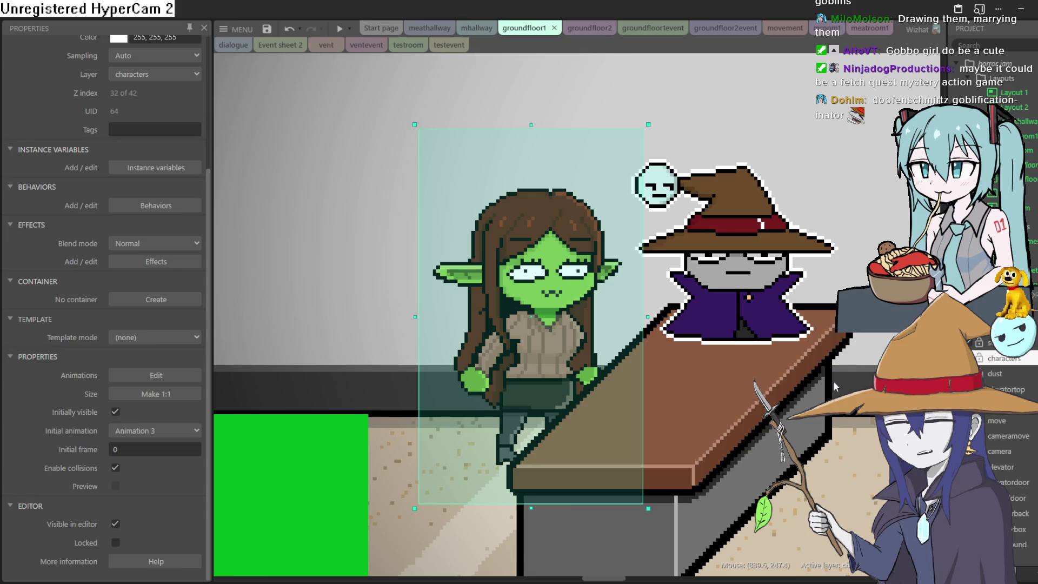
pyautogui.scroll(-2, 771, 269)
pyautogui.hscroll(4, 771, 270)
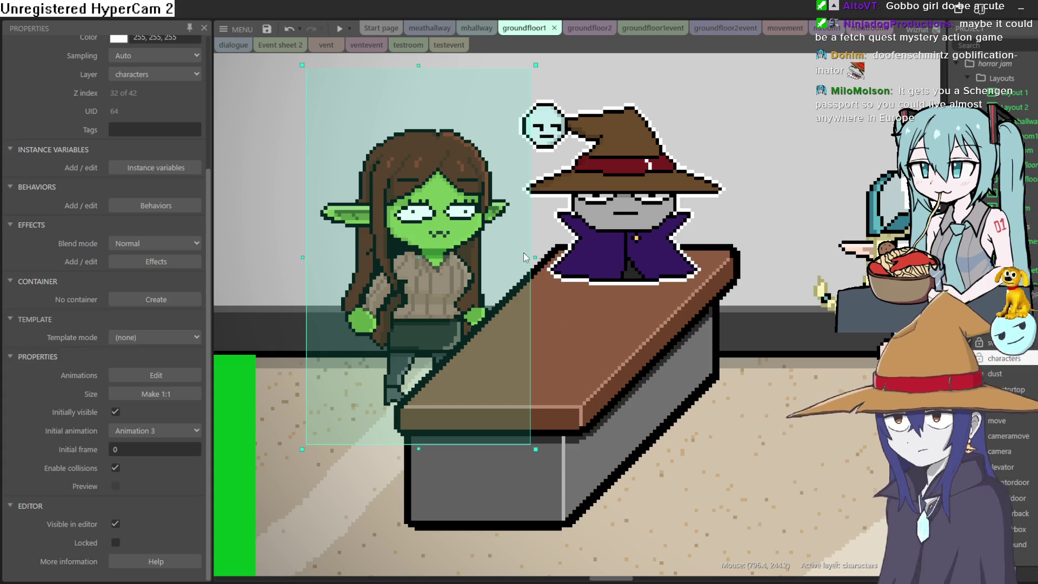
pyautogui.scroll(-6, 788, 205)
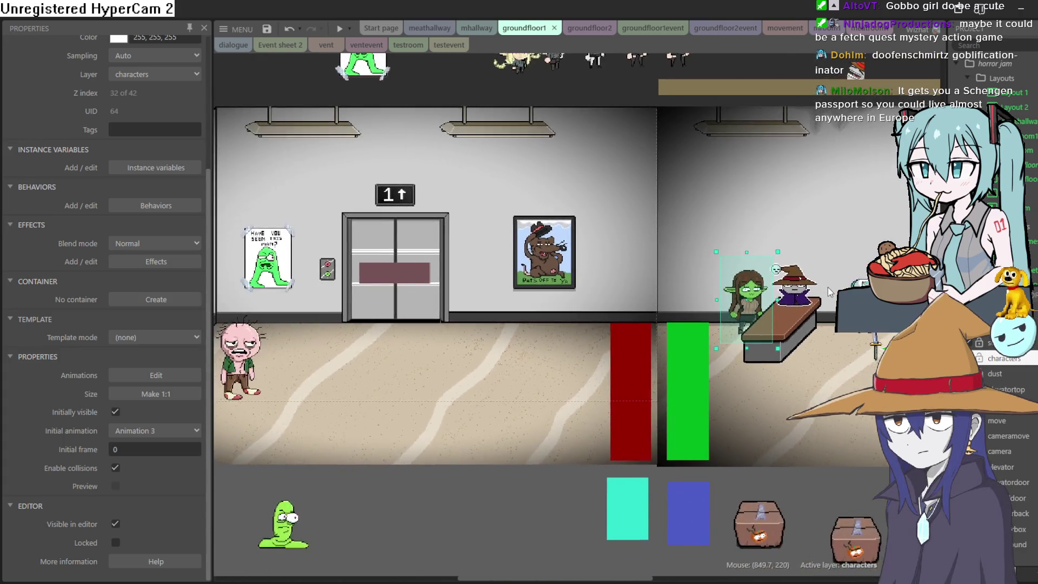
pyautogui.moveTo(828, 292)
pyautogui.mouseDown()
pyautogui.moveTo(829, 407)
pyautogui.moveTo(829, 284)
pyautogui.moveTo(639, 226)
pyautogui.moveTo(511, 252)
pyautogui.moveTo(583, 239)
pyautogui.mouseUp()
pyautogui.moveTo(529, 219); pyautogui.dragTo(538, 218)
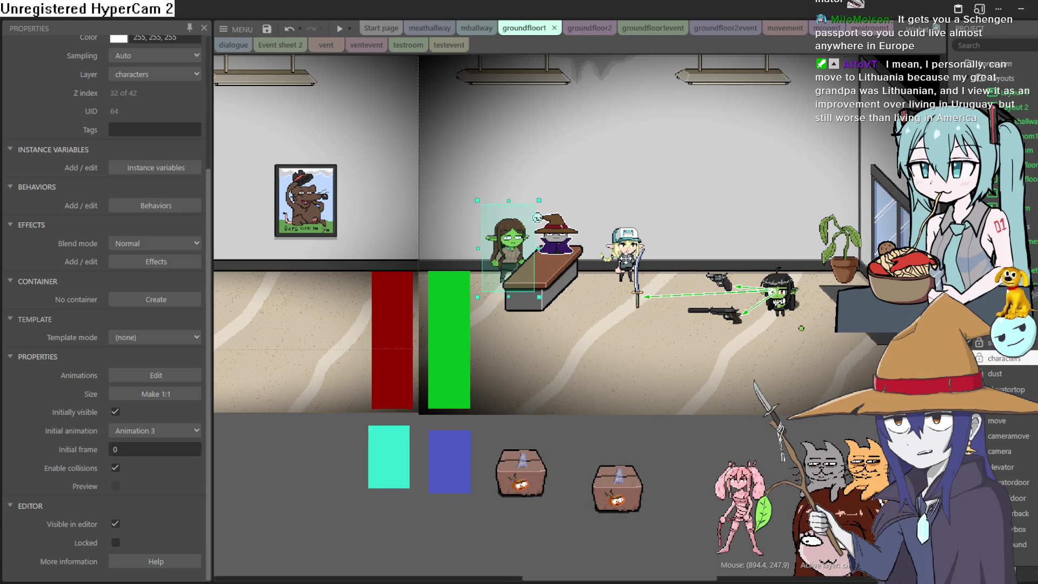
pyautogui.scroll(2, 537, 217)
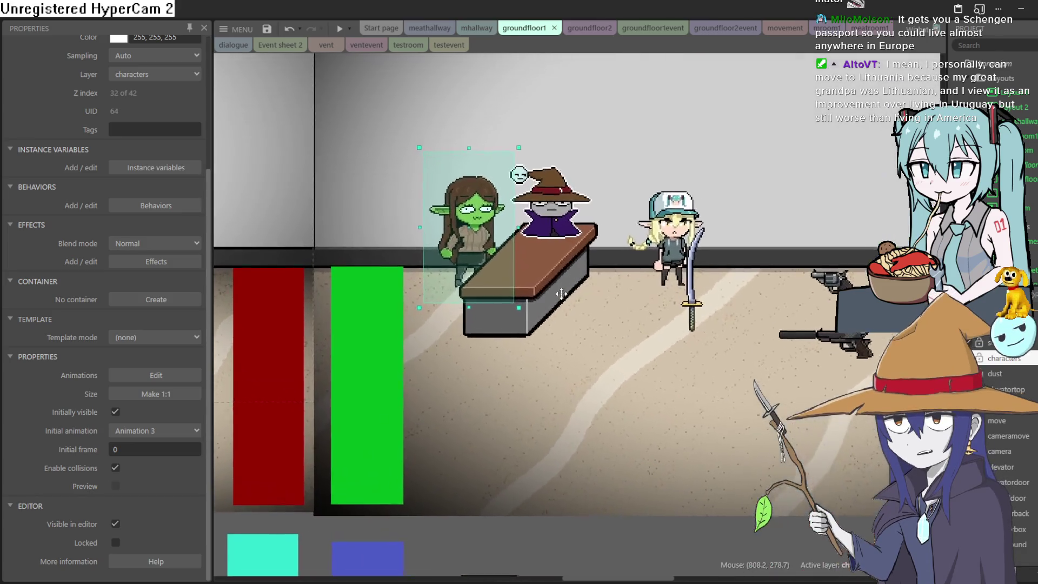
pyautogui.scroll(-1, 452, 274)
pyautogui.moveTo(452, 274); pyautogui.dragTo(540, 283)
pyautogui.hscroll(-5, 540, 284)
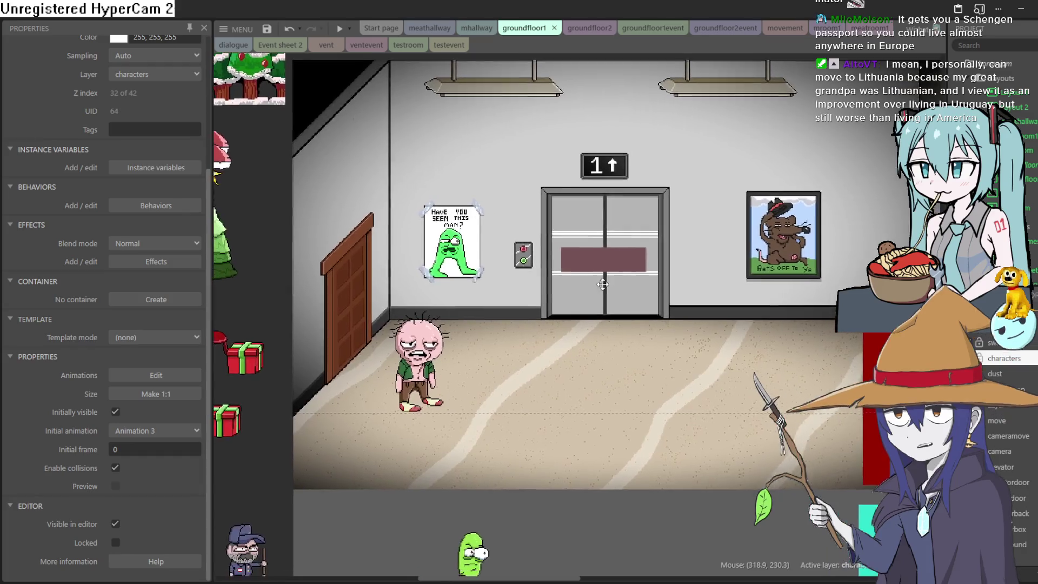
pyautogui.hscroll(2, 543, 297)
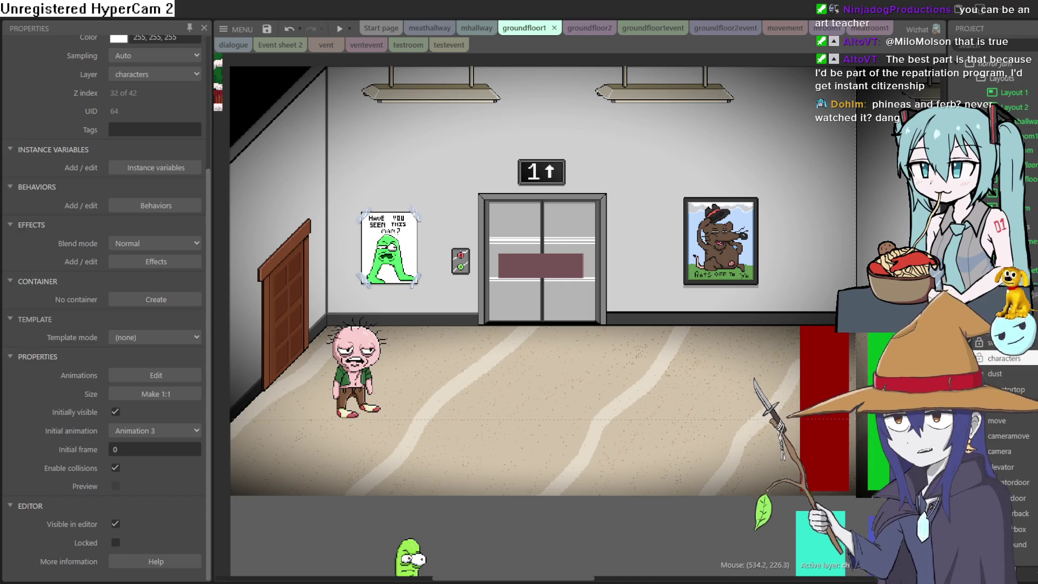
pyautogui.hscroll(8, 371, 248)
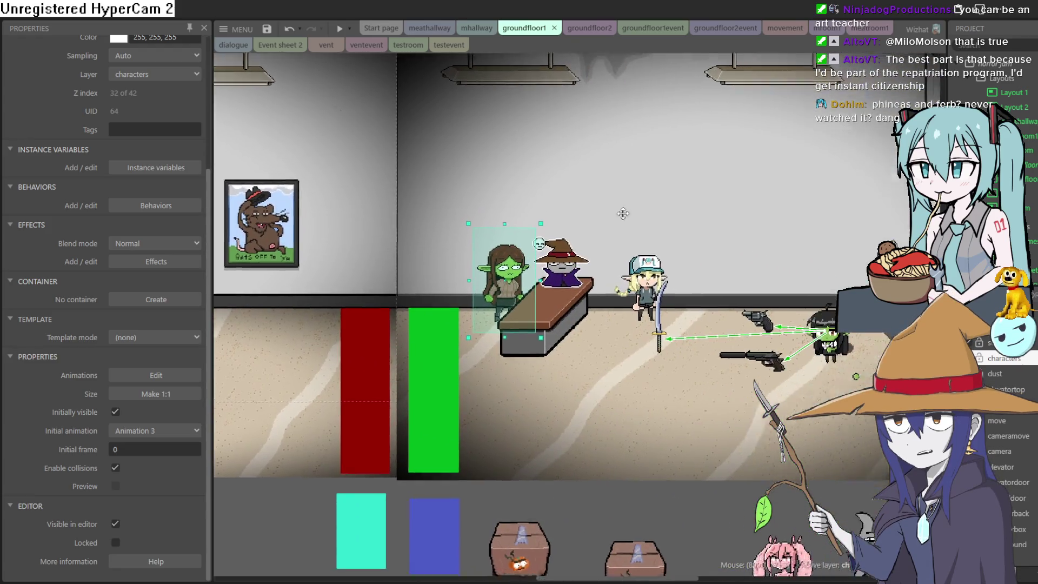
pyautogui.hscroll(3, 371, 249)
pyautogui.moveTo(617, 269)
pyautogui.mouseDown()
pyautogui.moveTo(621, 243)
pyautogui.moveTo(619, 254)
pyautogui.mouseUp()
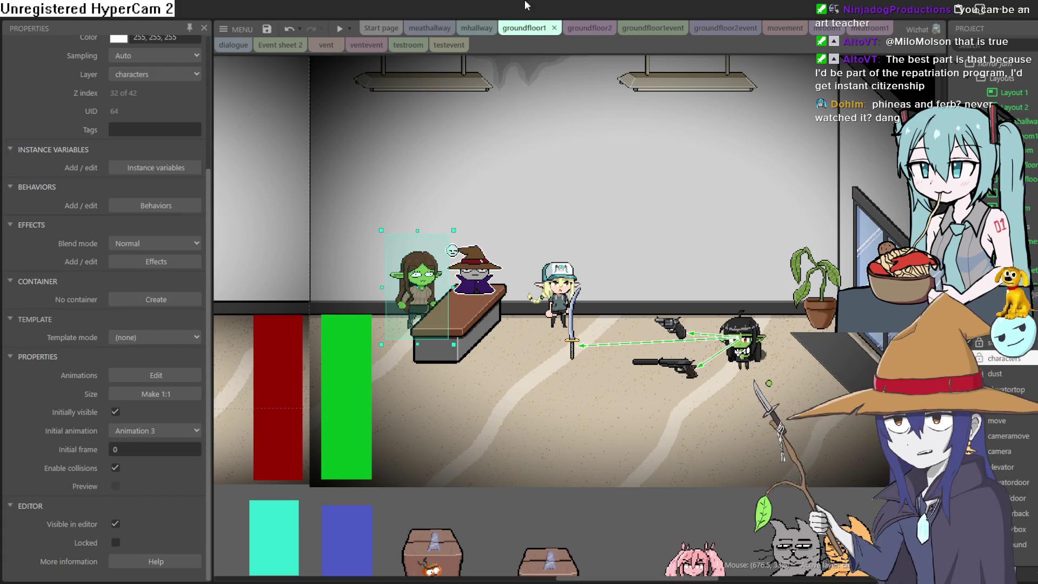
pyautogui.middleClick(591, 156)
pyautogui.middleClick(501, 170)
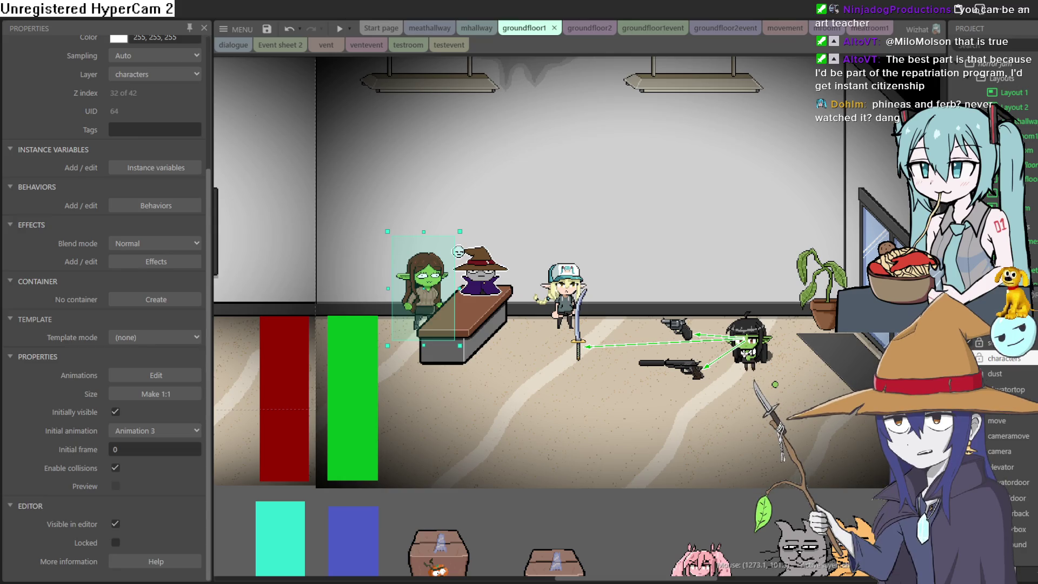
pyautogui.hscroll(-3, 691, 327)
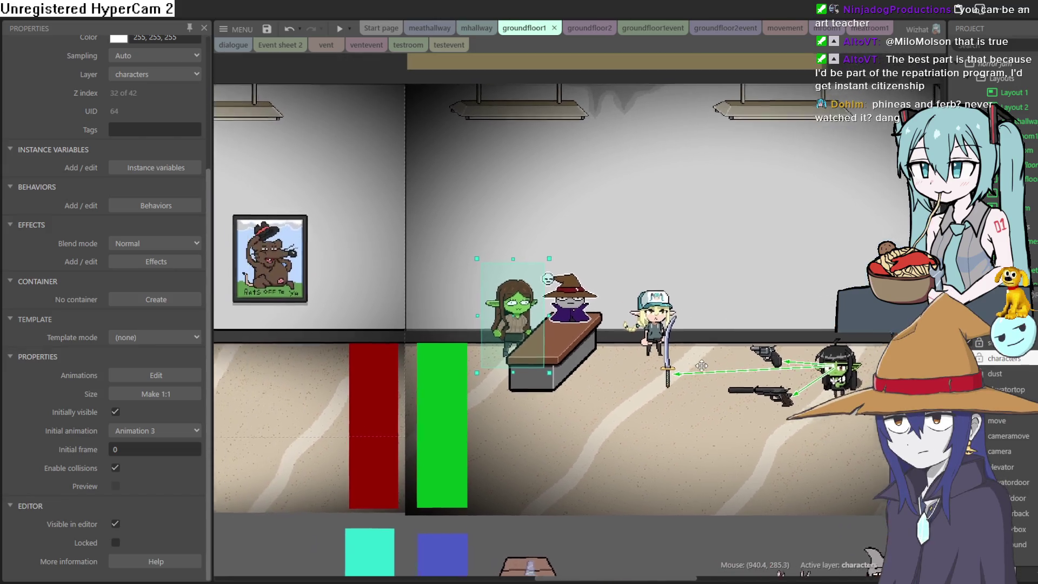
pyautogui.moveTo(673, 335); pyautogui.dragTo(626, 338)
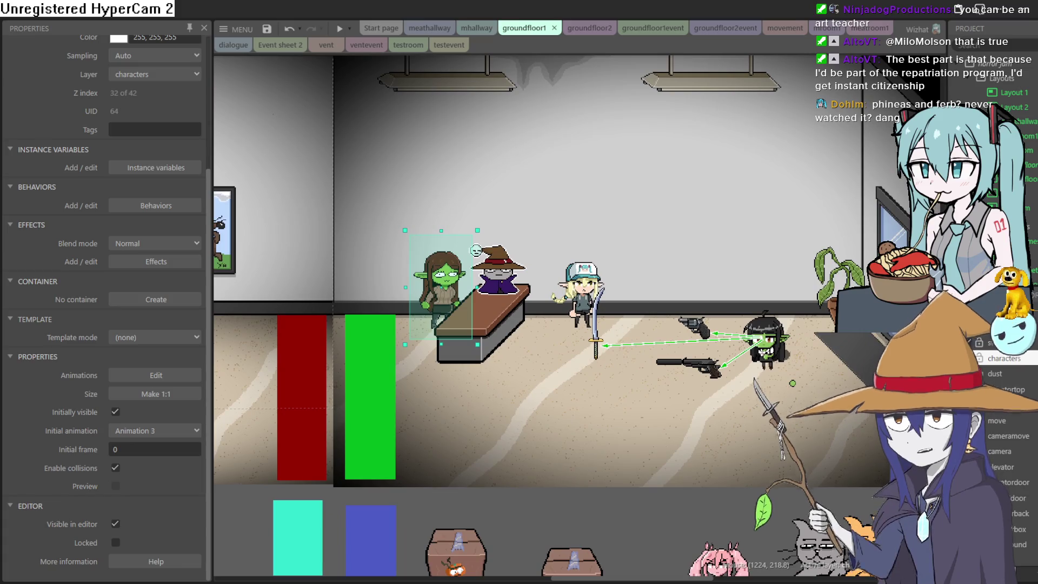
pyautogui.moveTo(844, 312)
pyautogui.mouseDown()
pyautogui.moveTo(804, 308)
pyautogui.moveTo(825, 312)
pyautogui.mouseUp()
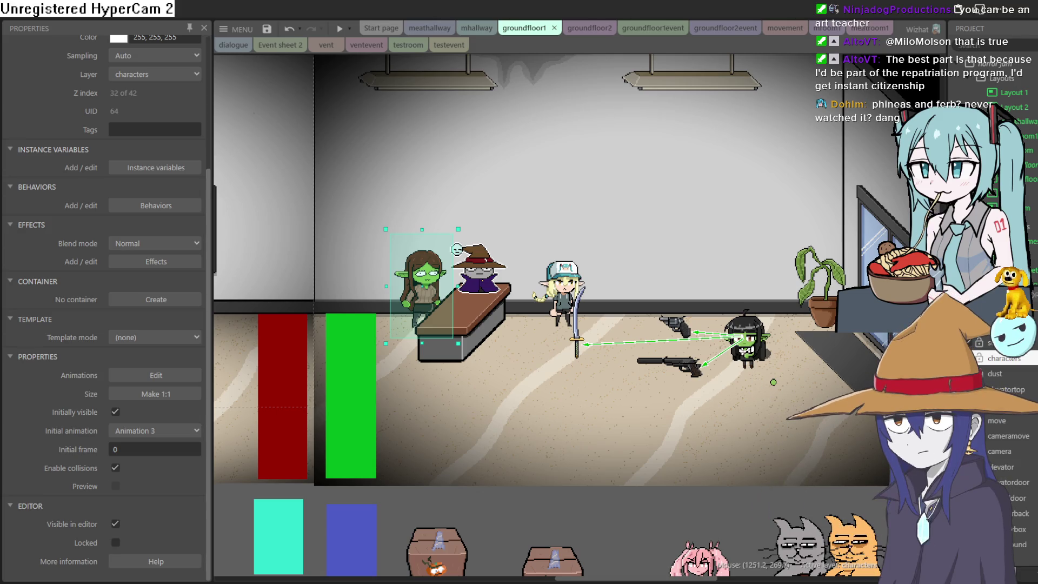
# Run a preview of groundfloor1, then return it to a small window
pyautogui.click(339, 28)
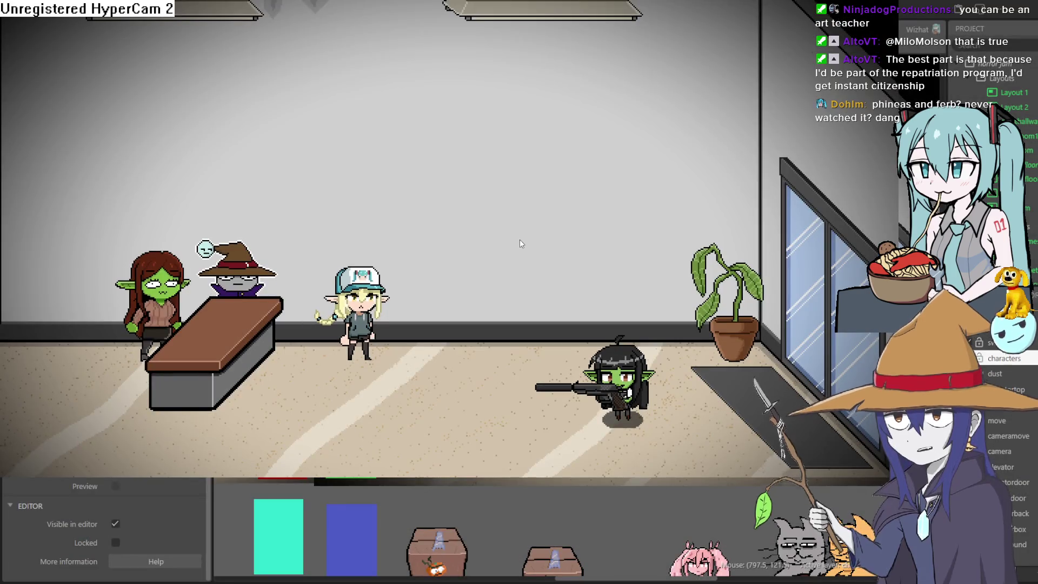
pyautogui.press('Escape')
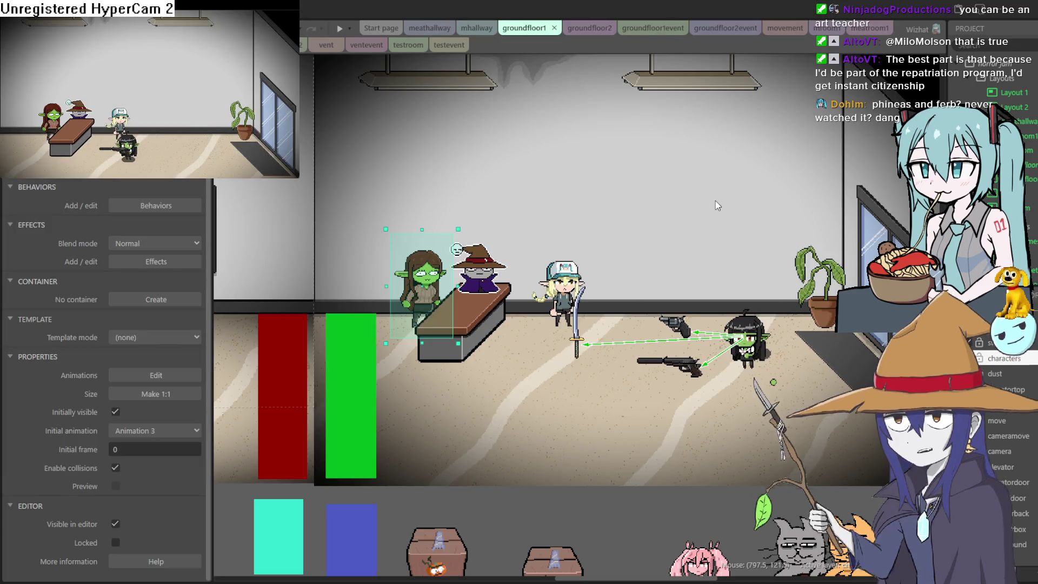
pyautogui.scroll(5, 759, 281)
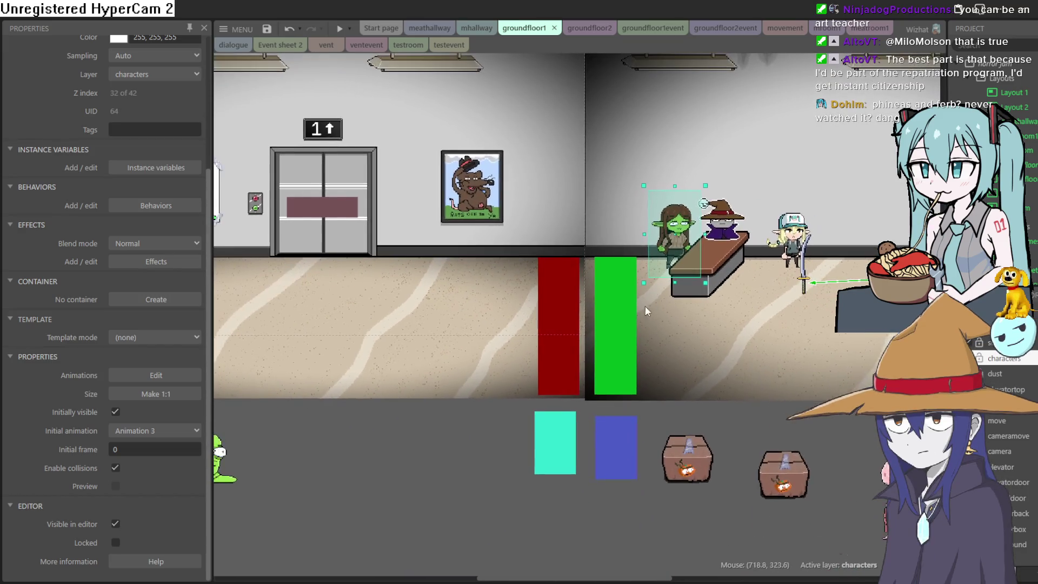
pyautogui.hscroll(-10, 644, 306)
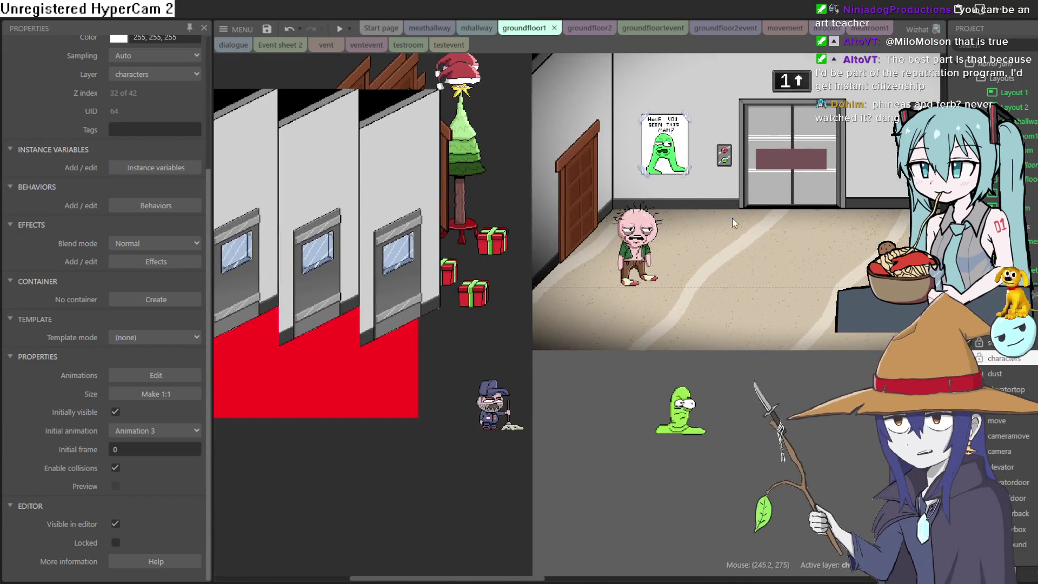
pyautogui.scroll(2, 732, 219)
# Flip between the mhallway event sheet and the groundfloor1 and groundfloor2 layouts, ending on groundfloor2
pyautogui.click(474, 29)
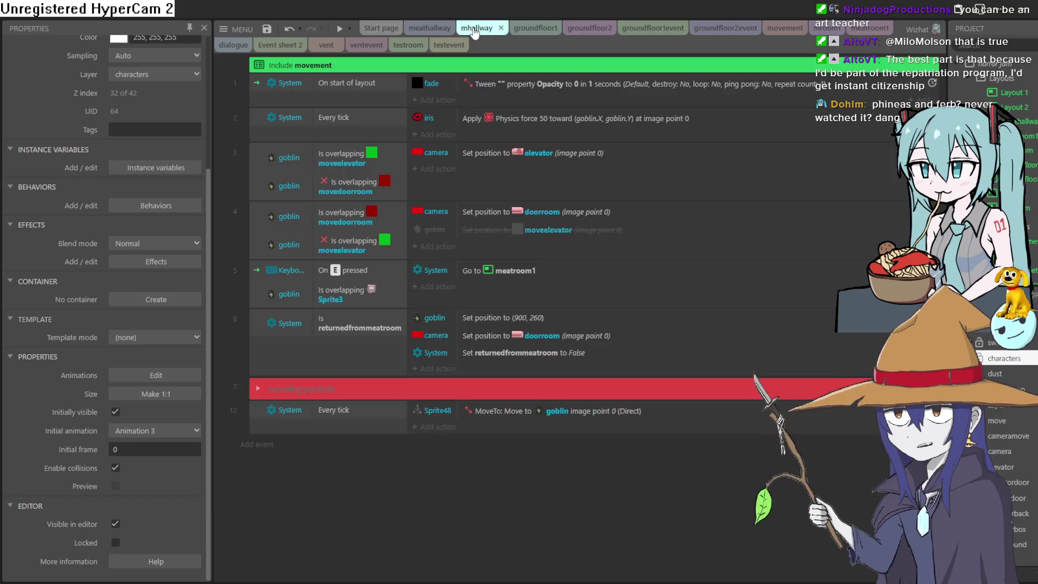
pyautogui.click(532, 32)
pyautogui.click(559, 34)
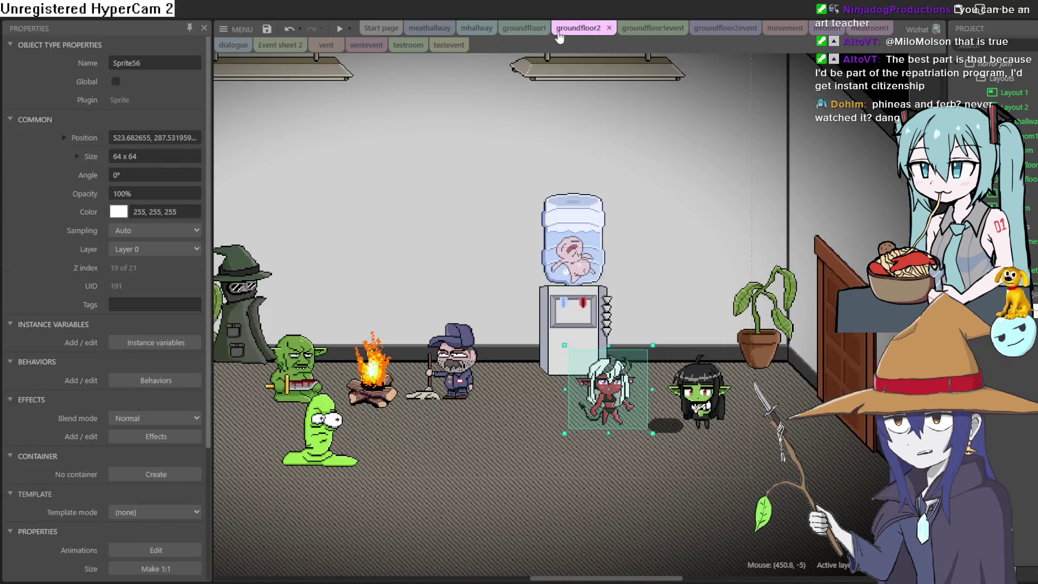
pyautogui.click(541, 30)
pyautogui.click(474, 29)
pyautogui.click(540, 30)
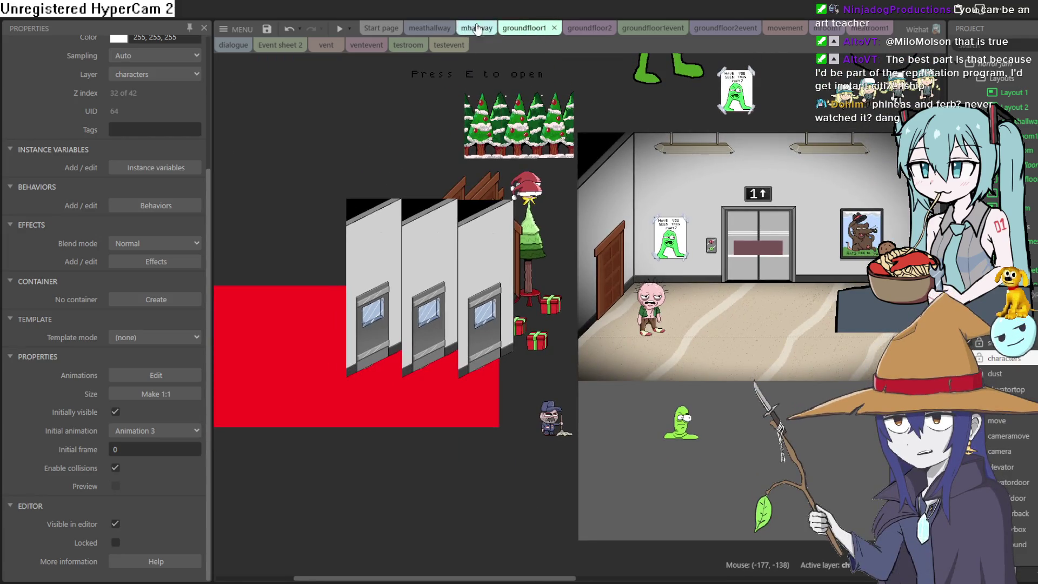
pyautogui.click(480, 30)
pyautogui.click(531, 30)
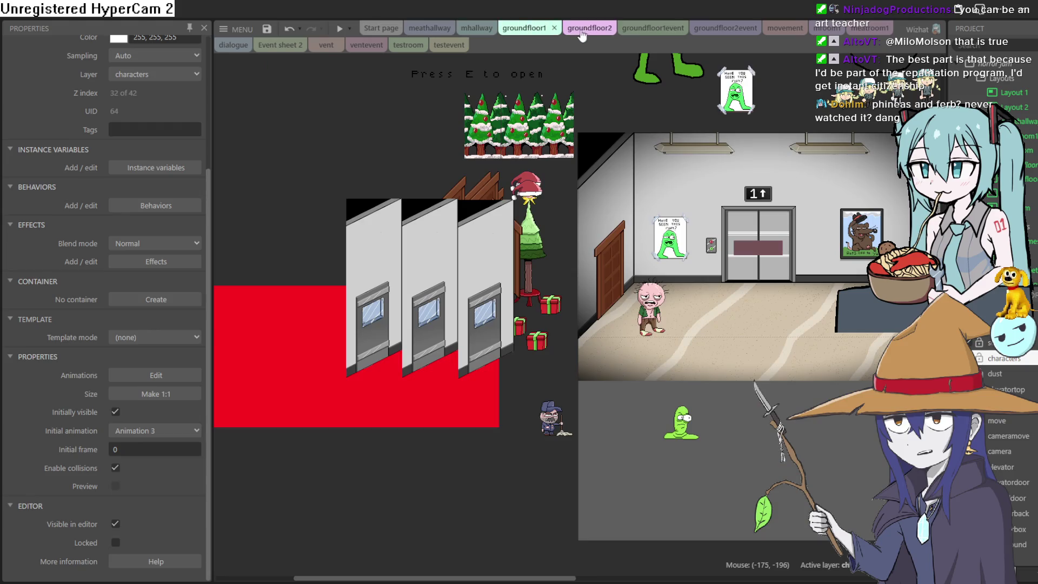
pyautogui.click(579, 29)
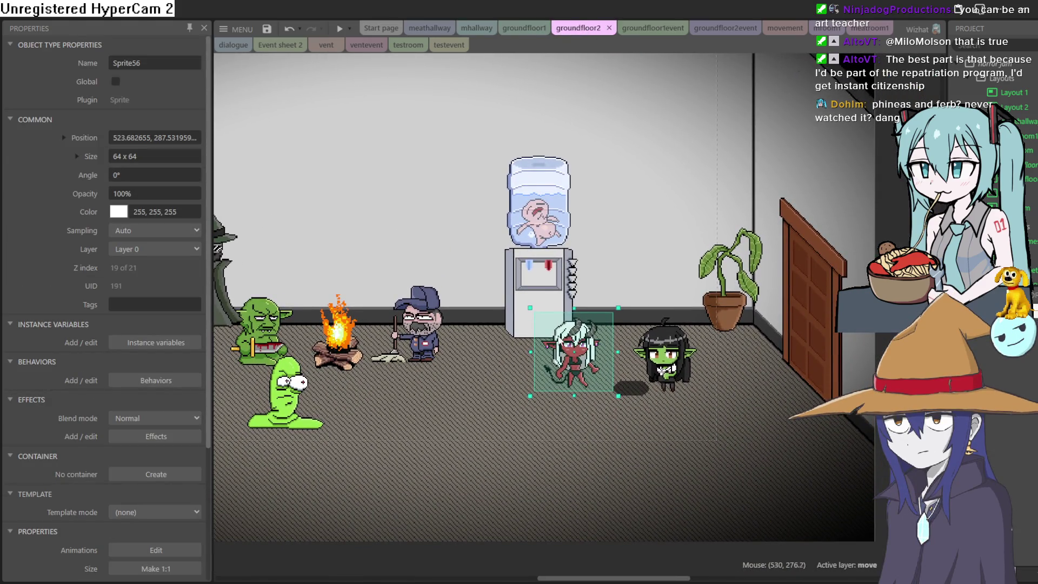
# Zoom in on groundfloor2's water-cooler room around the demon sprite
pyautogui.moveTo(582, 348); pyautogui.dragTo(754, 379)
pyautogui.scroll(-1, 754, 378)
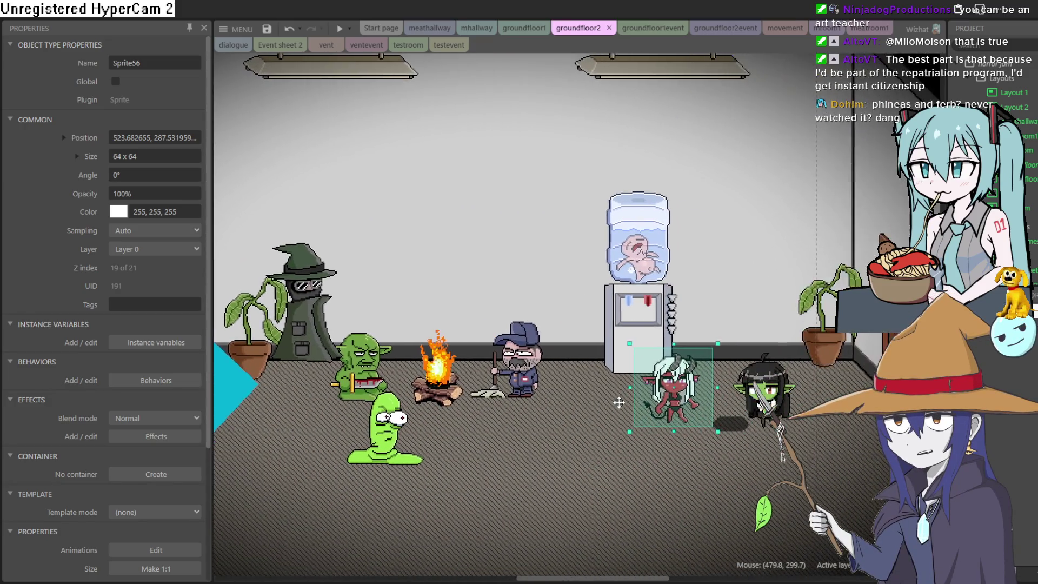
pyautogui.scroll(2, 629, 375)
pyautogui.scroll(6, 629, 375)
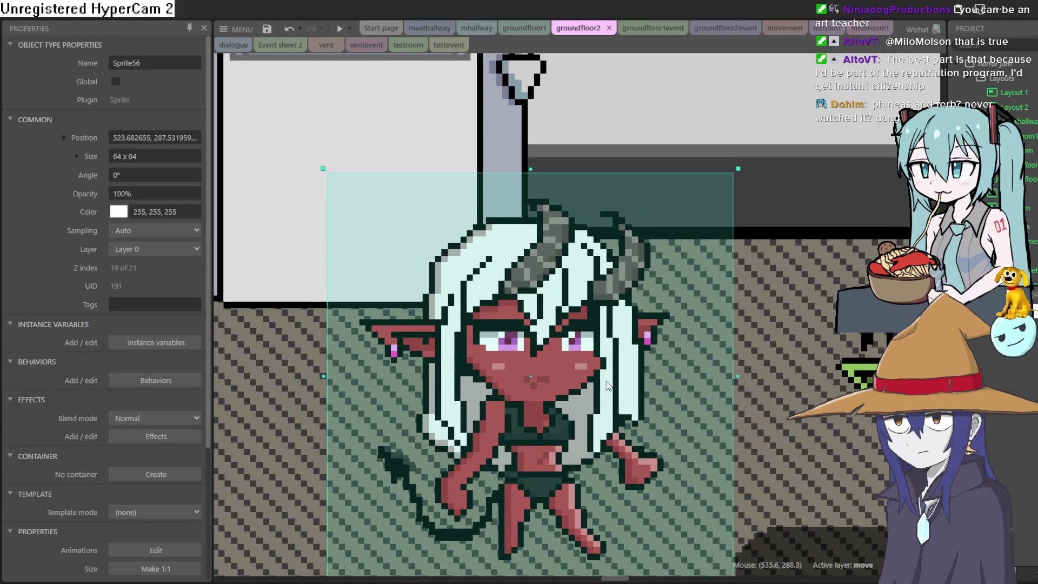
pyautogui.moveTo(607, 385)
pyautogui.mouseDown()
pyautogui.moveTo(493, 226)
pyautogui.moveTo(526, 260)
pyautogui.moveTo(512, 286)
pyautogui.moveTo(523, 293)
pyautogui.moveTo(647, 285)
pyautogui.moveTo(698, 292)
pyautogui.moveTo(699, 301)
pyautogui.moveTo(698, 288)
pyautogui.moveTo(610, 305)
pyautogui.moveTo(499, 295)
pyautogui.moveTo(464, 304)
pyautogui.mouseUp()
pyautogui.scroll(-4, 523, 295)
pyautogui.scroll(-3, 407, 342)
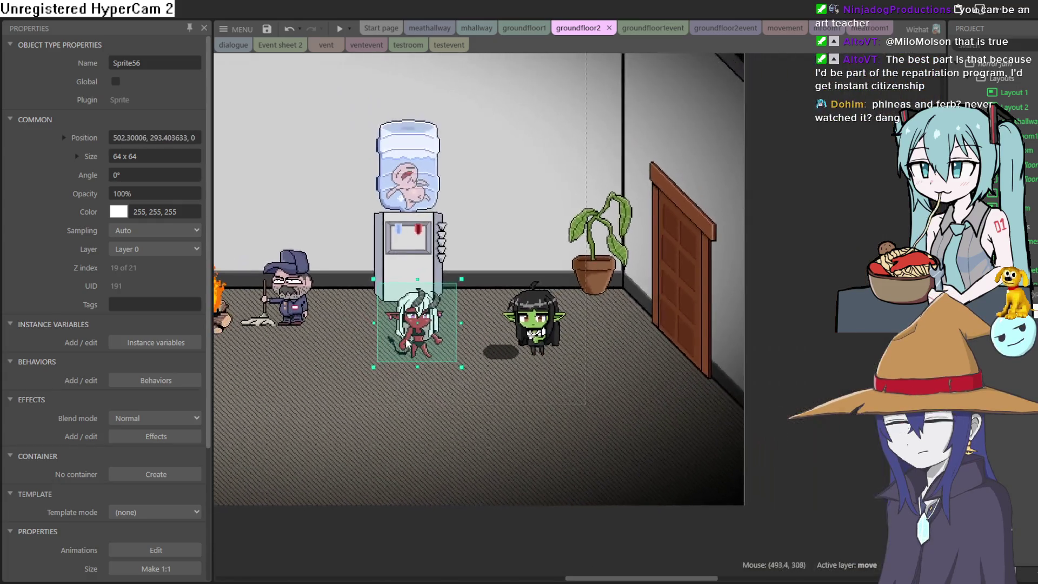
pyautogui.scroll(-4, 407, 342)
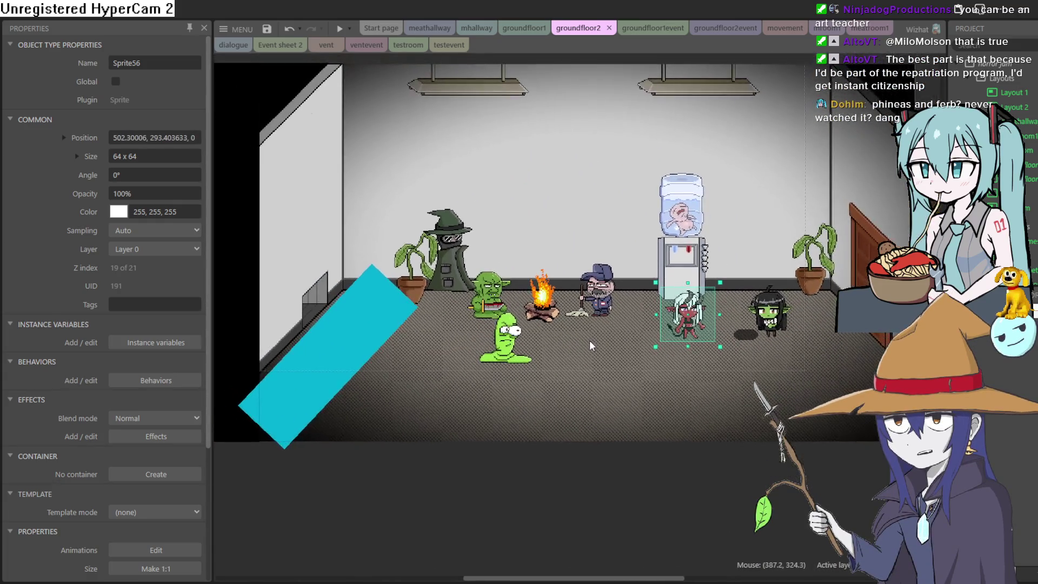
pyautogui.hscroll(4, 591, 346)
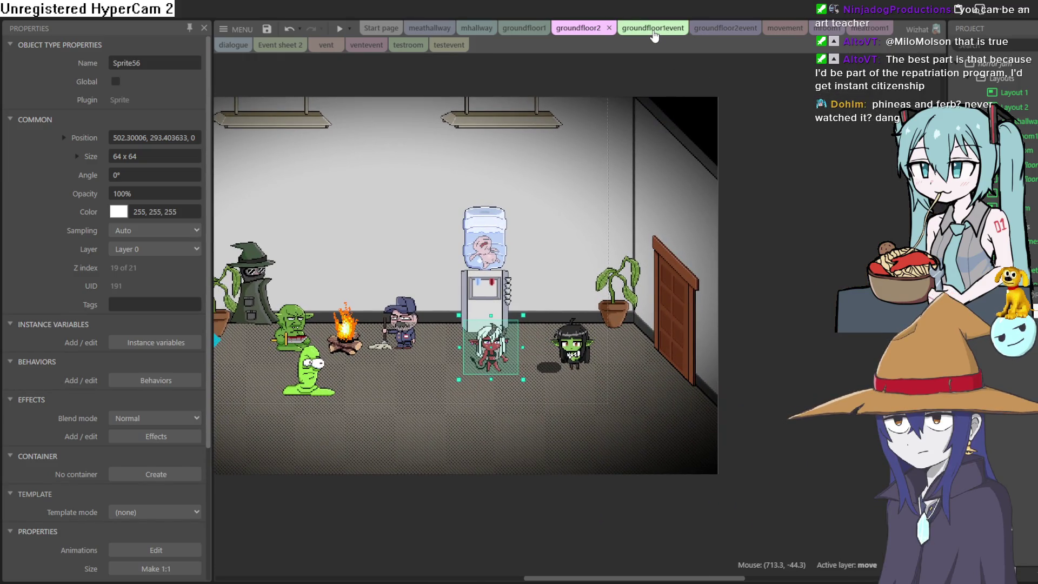
# Glance at the groundfloor1event sheet, then settle back on the groundfloor1 layout
pyautogui.click(654, 33)
pyautogui.click(578, 29)
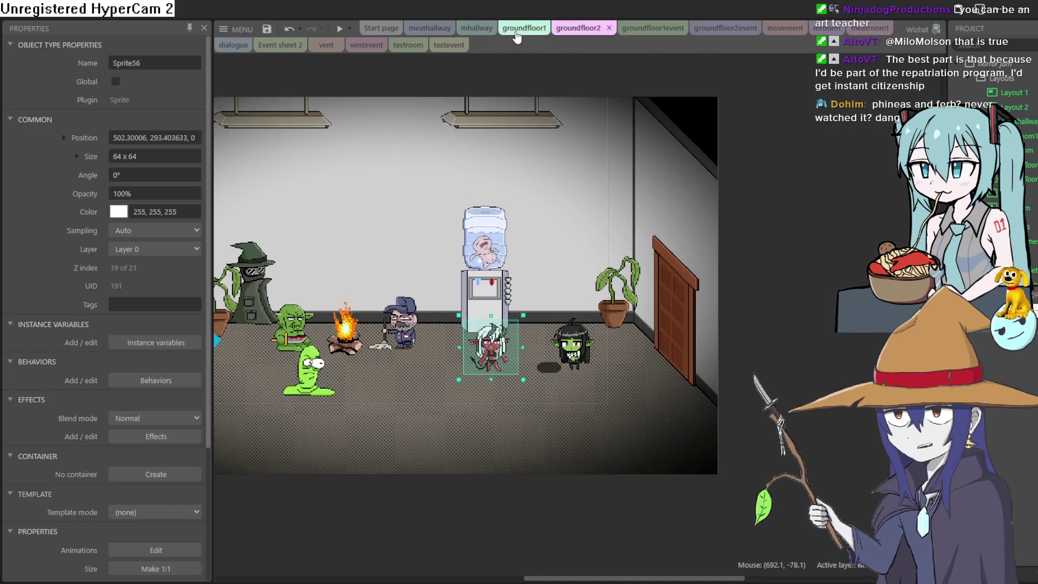
pyautogui.click(516, 34)
pyautogui.scroll(2, 598, 250)
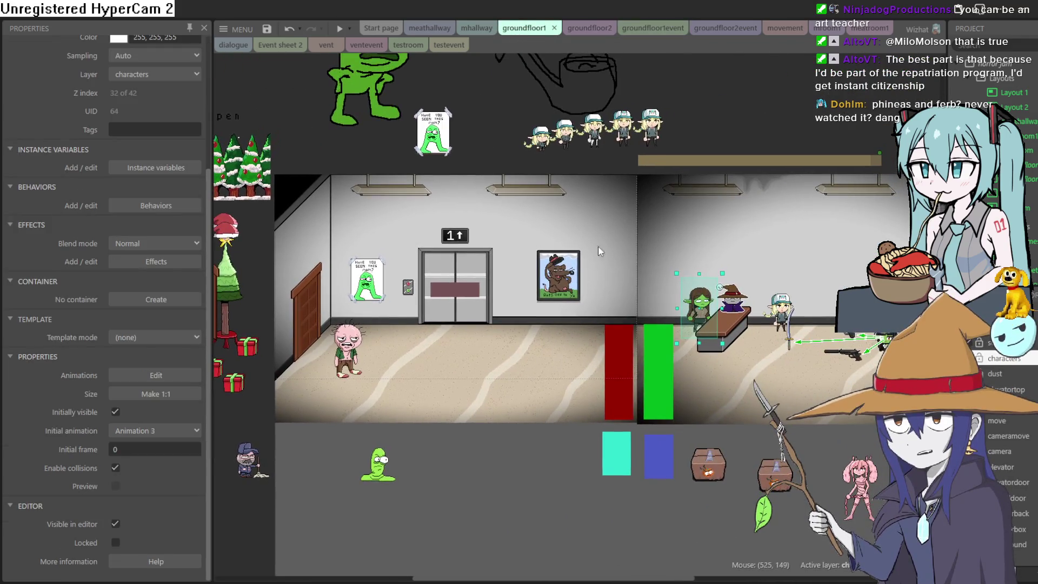
pyautogui.hscroll(3, 597, 250)
pyautogui.scroll(2, 766, 350)
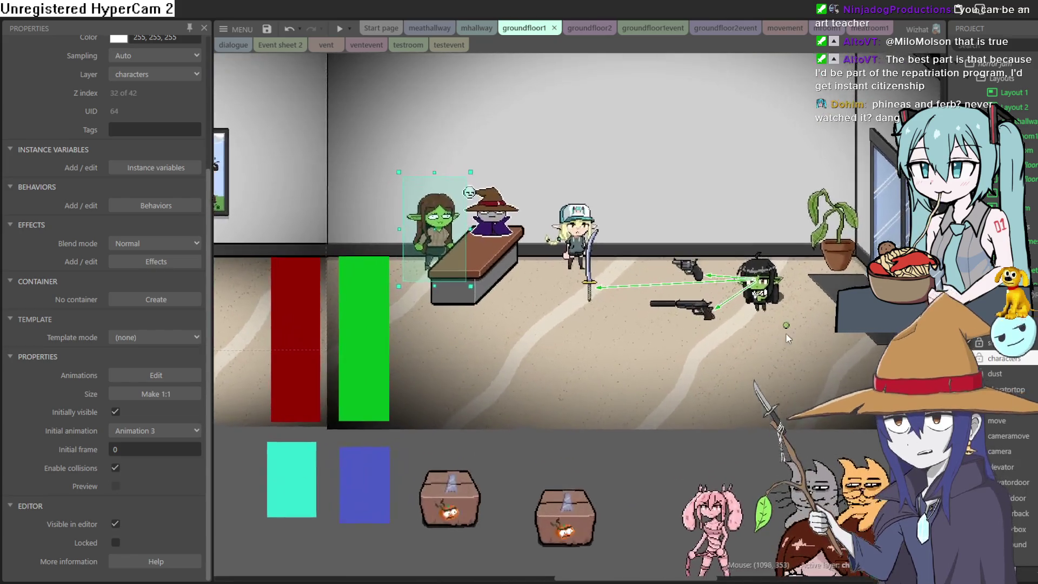
pyautogui.scroll(2, 802, 316)
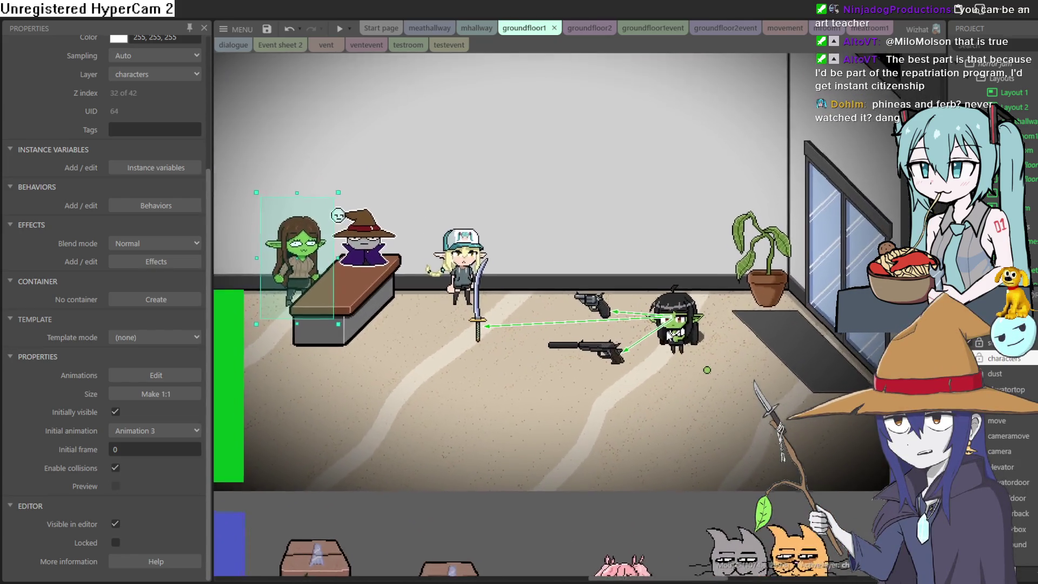
pyautogui.scroll(1, 670, 335)
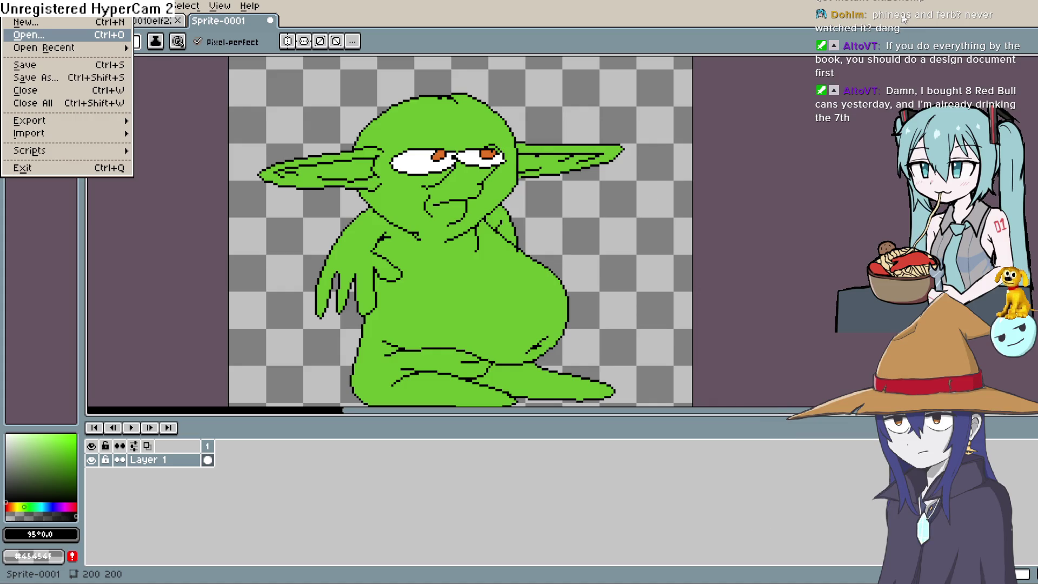
# Dismiss the File menu and switch to the Sprite-0010elf22 shop scene with its layers
pyautogui.press('Escape')
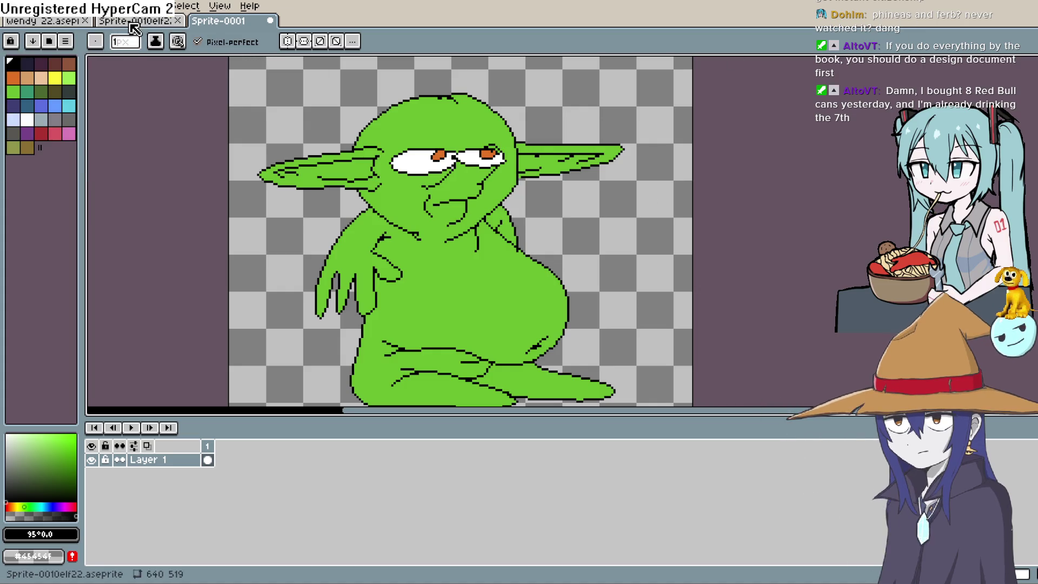
pyautogui.click(130, 22)
pyautogui.click(117, 25)
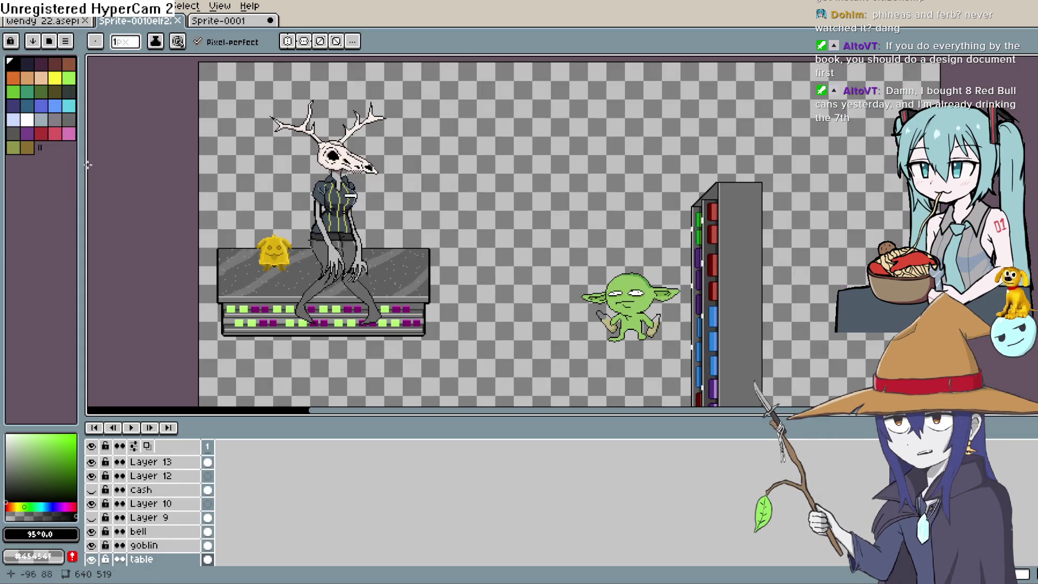
# Zoom on the deer-skull shopkeeper in Sprite-0010elf22, then switch back to Construct 3
pyautogui.scroll(2, 292, 209)
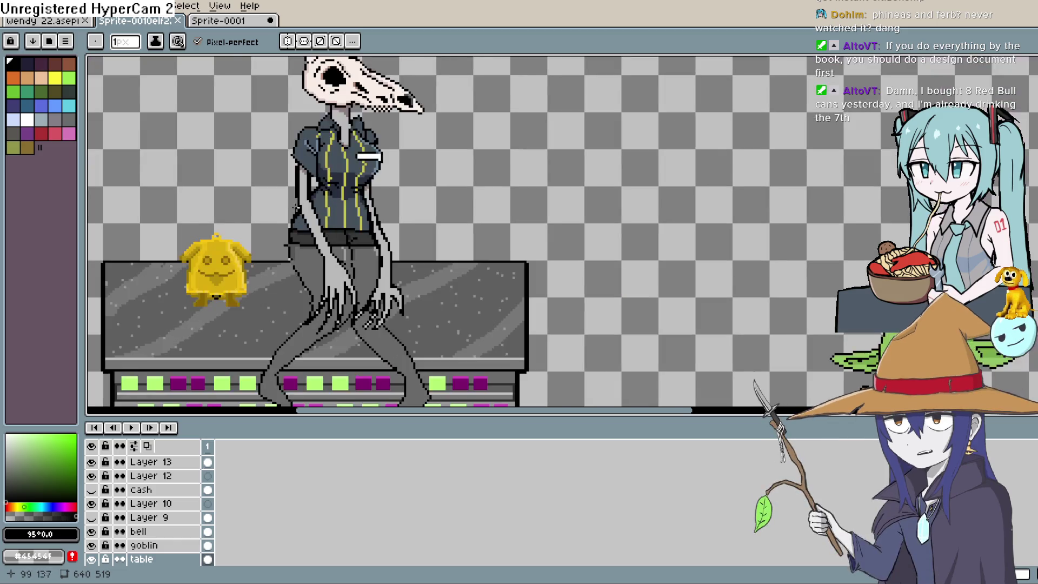
pyautogui.scroll(-1, 290, 267)
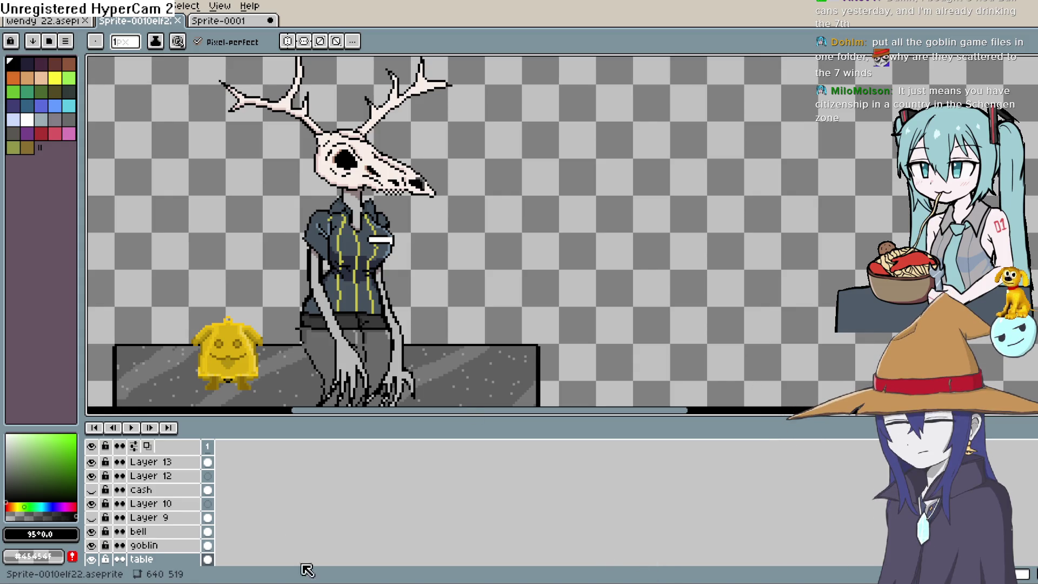
pyautogui.hotkey('alt', 'Tab')
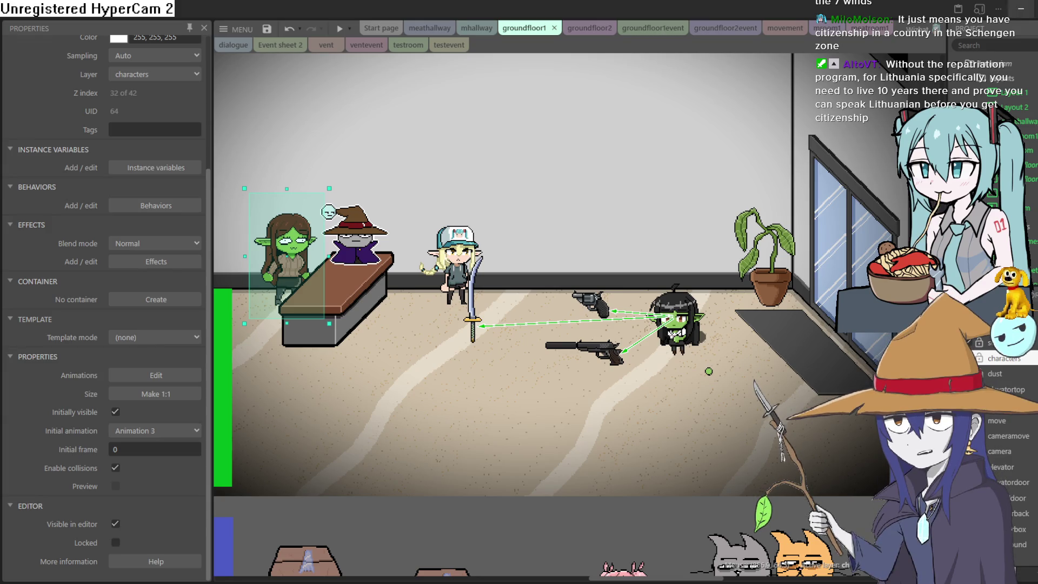
# Minimize Construct 3, then pan and zoom gobboflat.aseprite across its city window and room
pyautogui.click(1021, 9)
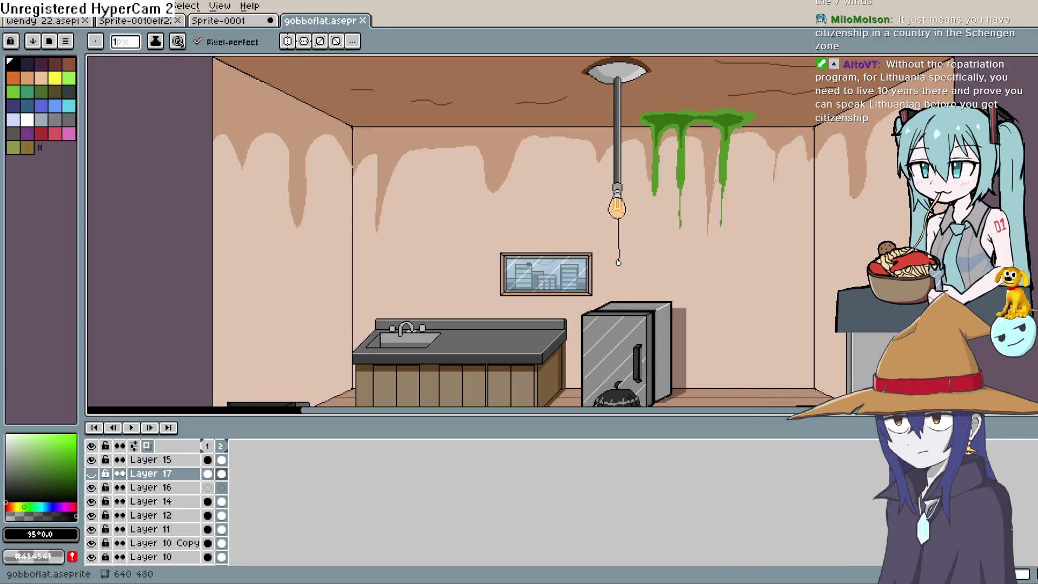
pyautogui.moveTo(777, 259); pyautogui.dragTo(711, 183)
pyautogui.scroll(-2, 631, 261)
pyautogui.scroll(2, 626, 190)
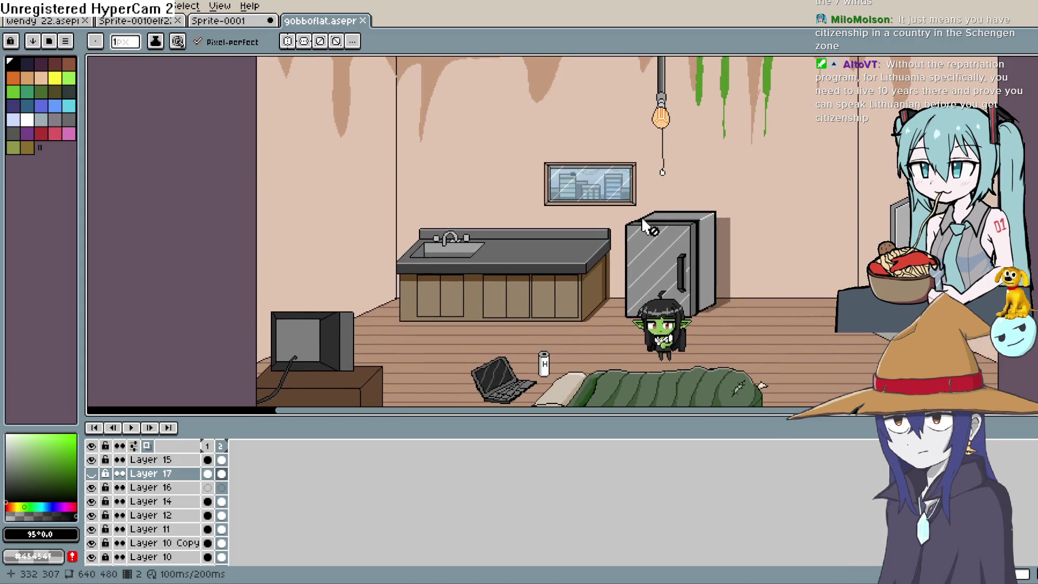
pyautogui.scroll(3, 620, 173)
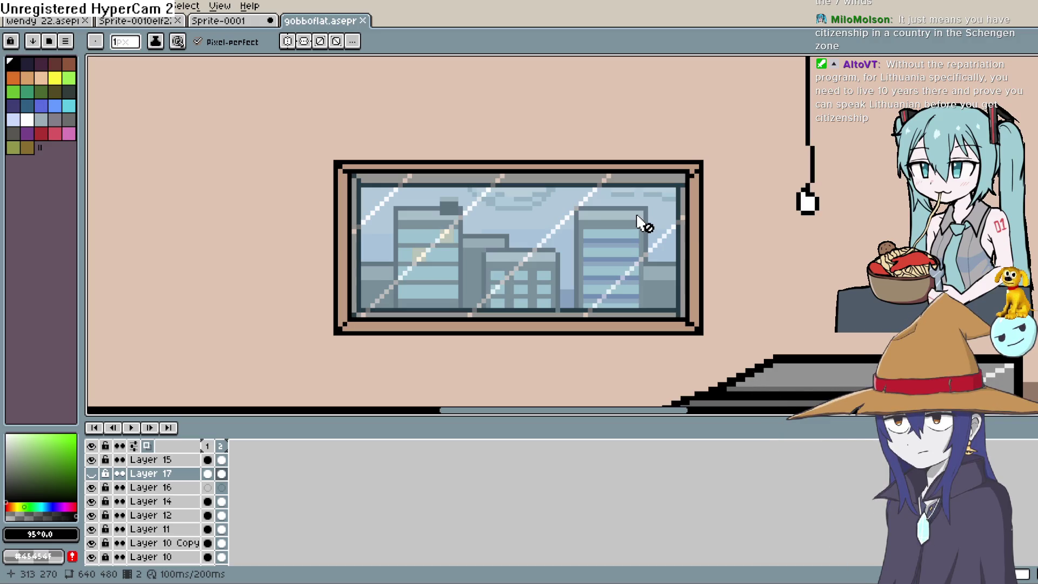
pyautogui.moveTo(642, 224)
pyautogui.mouseDown()
pyautogui.moveTo(609, 227)
pyautogui.moveTo(582, 185)
pyautogui.moveTo(608, 196)
pyautogui.mouseUp()
pyautogui.scroll(-3, 589, 194)
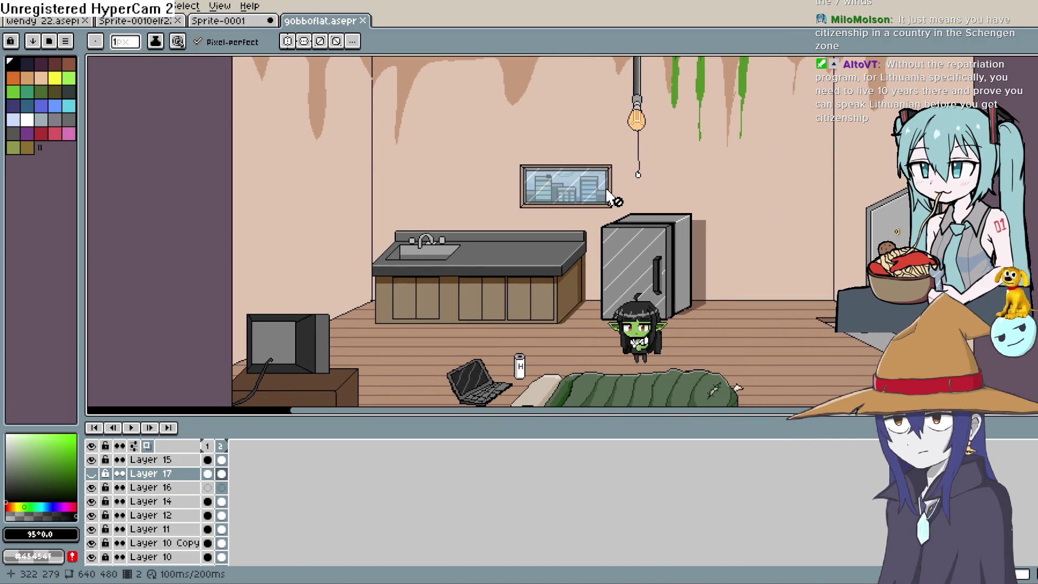
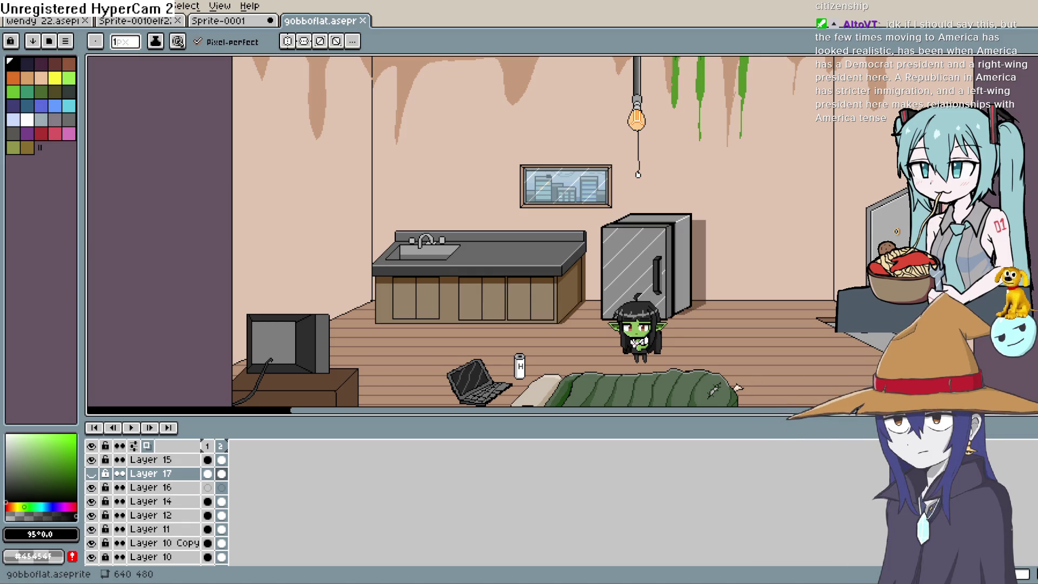
# Open Layer 17's properties and close them without changes
pyautogui.moveTo(773, 298); pyautogui.dragTo(736, 216)
pyautogui.scroll(-2, 696, 290)
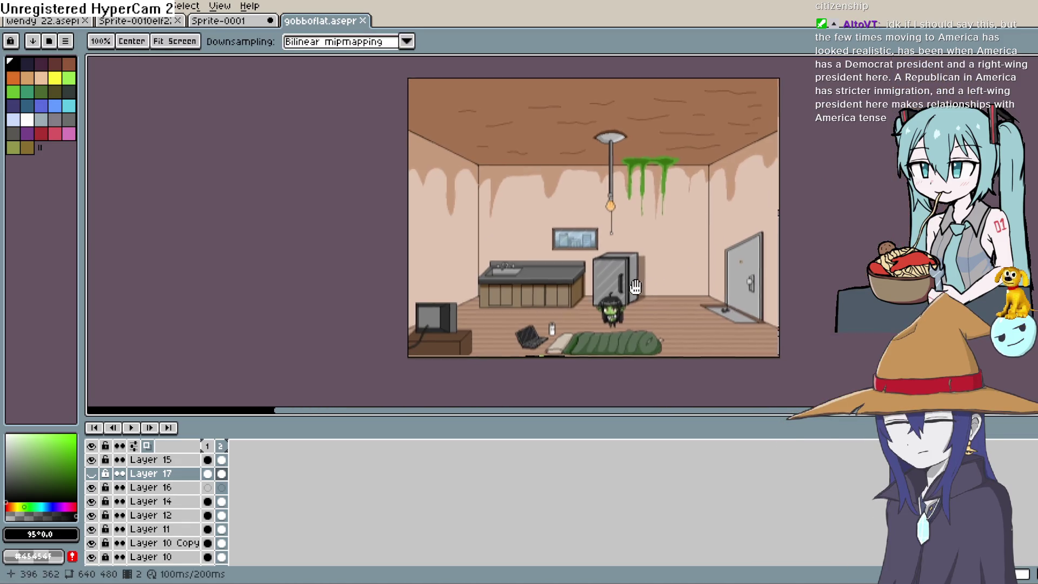
pyautogui.scroll(2, 630, 290)
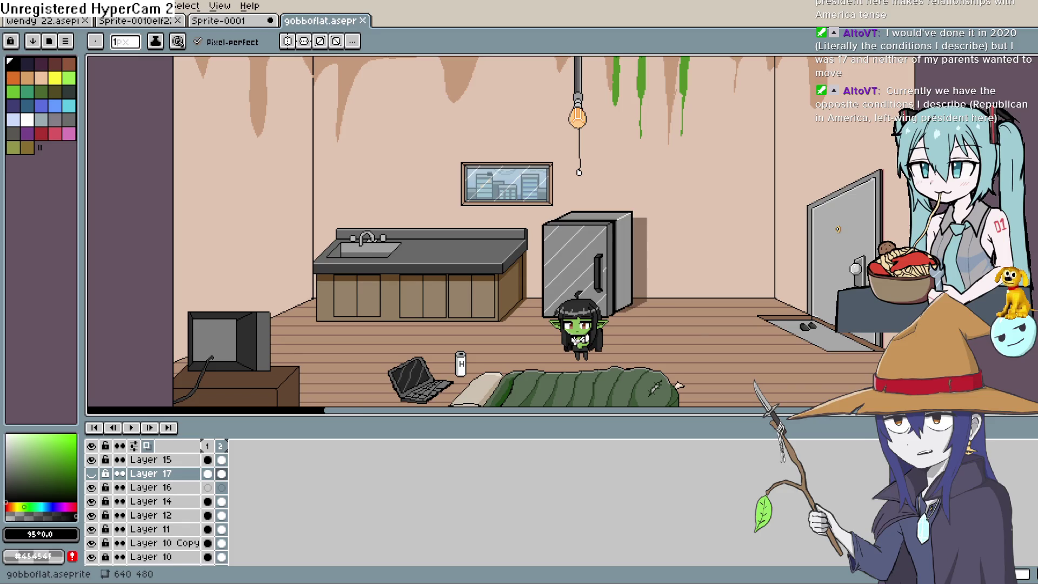
pyautogui.moveTo(676, 348); pyautogui.dragTo(679, 244)
pyautogui.hotkey('shift', 'p')
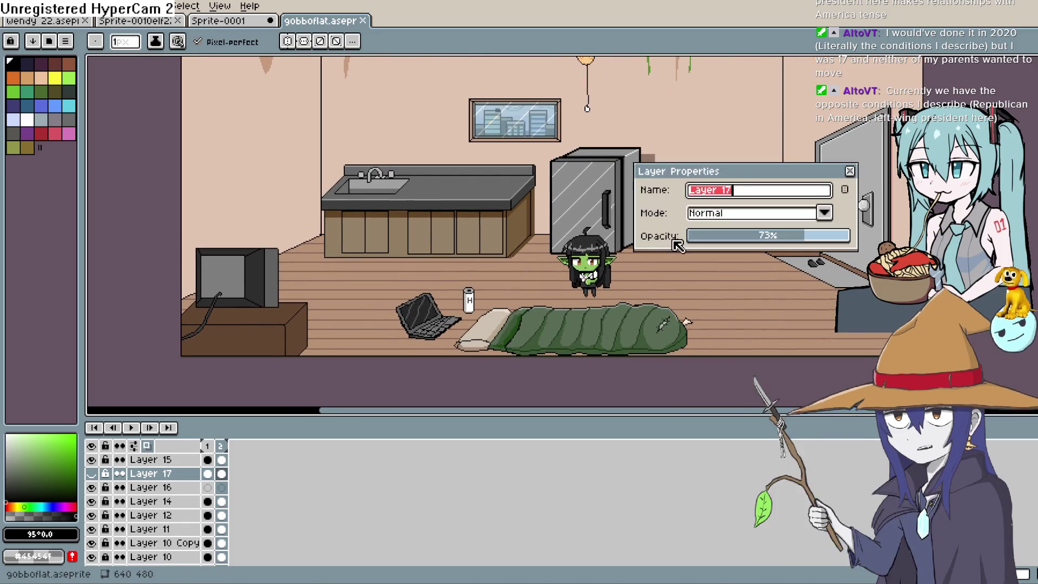
pyautogui.click(850, 171)
# Zoom to the window and sample the peach wall colour #e0c4b1 with the eyedropper
pyautogui.scroll(1, 680, 238)
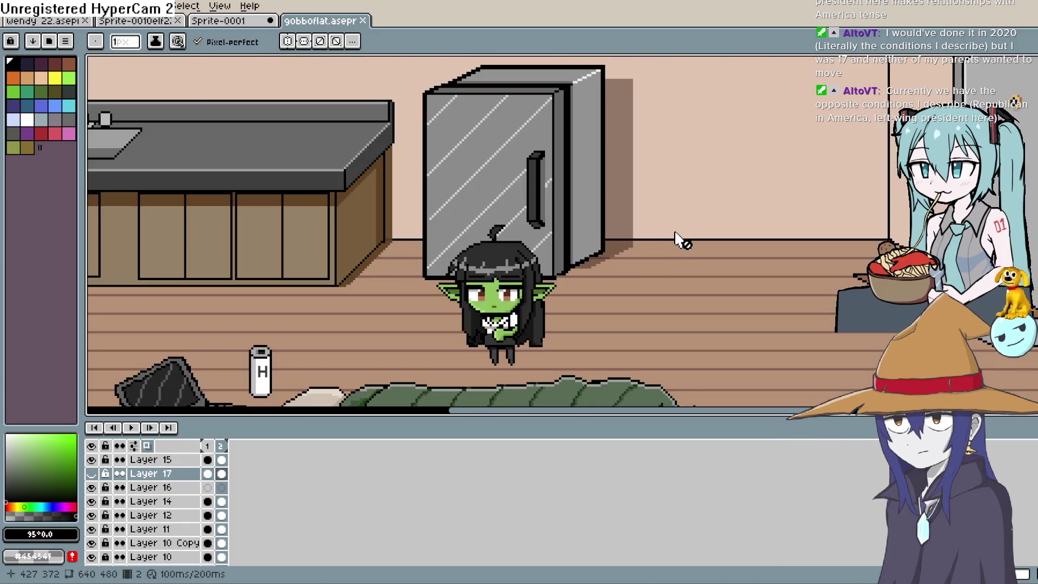
pyautogui.moveTo(465, 155); pyautogui.dragTo(548, 275)
pyautogui.moveTo(575, 308)
pyautogui.mouseDown()
pyautogui.moveTo(618, 232)
pyautogui.moveTo(595, 184)
pyautogui.moveTo(579, 230)
pyautogui.moveTo(550, 227)
pyautogui.moveTo(556, 266)
pyautogui.moveTo(565, 195)
pyautogui.mouseUp()
pyautogui.scroll(-2, 550, 227)
pyautogui.scroll(2, 574, 234)
pyautogui.scroll(2, 535, 299)
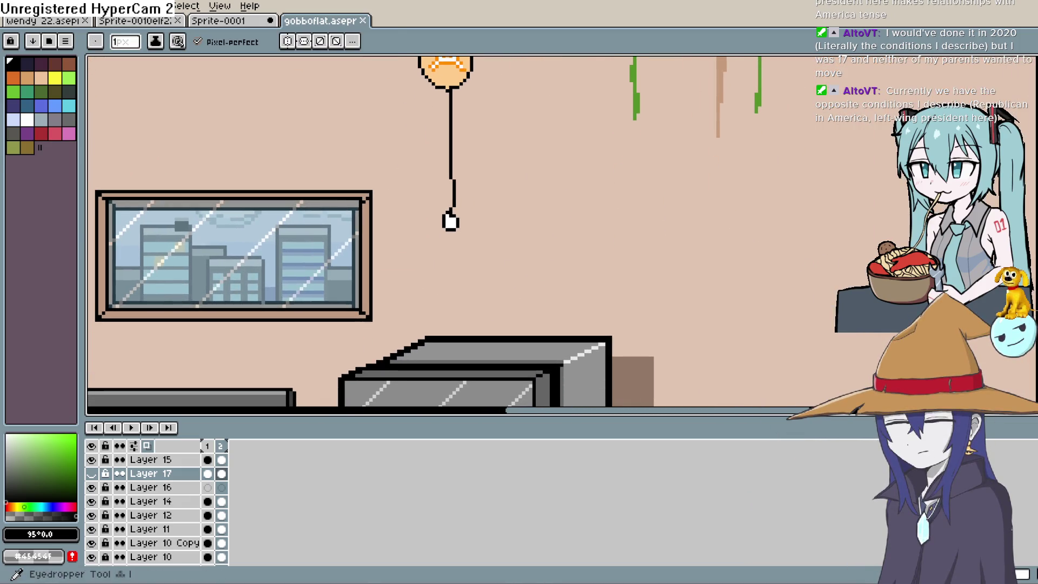
pyautogui.press('i')
pyautogui.click(496, 216)
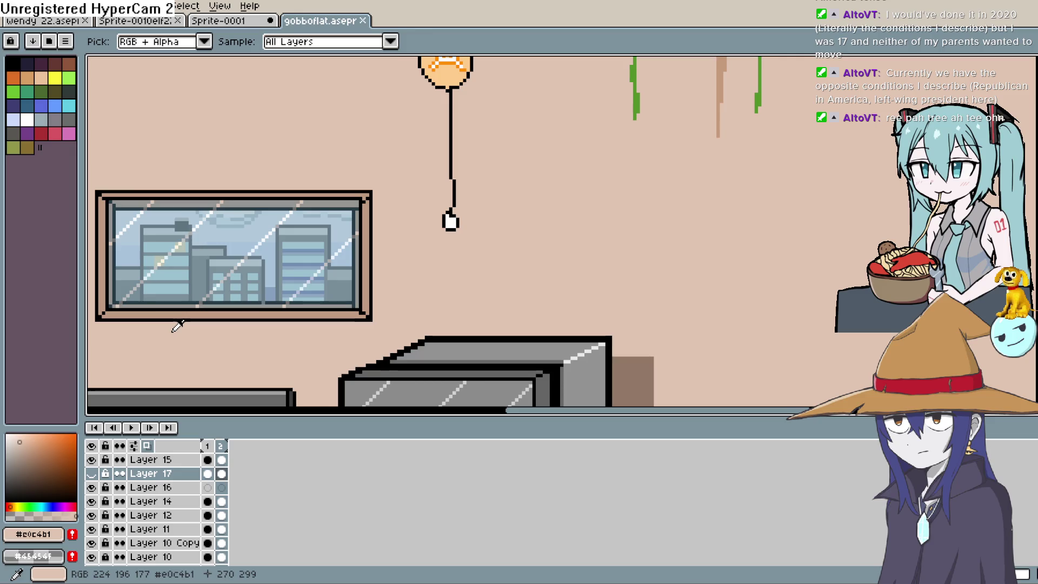
pyautogui.moveTo(521, 216); pyautogui.dragTo(648, 88)
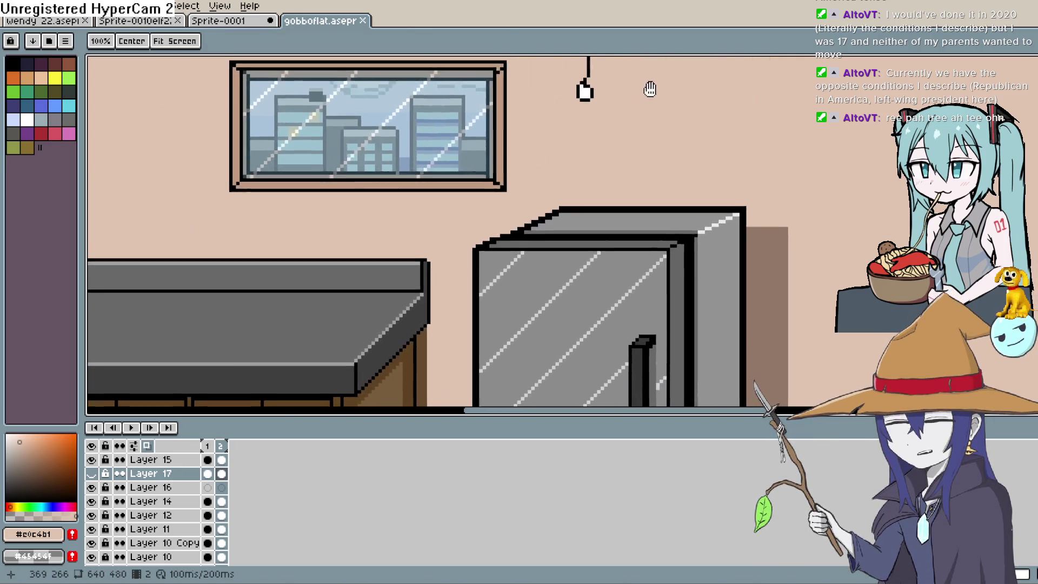
pyautogui.scroll(1, 676, 82)
pyautogui.scroll(-2, 677, 83)
pyautogui.moveTo(713, 86)
pyautogui.mouseDown()
pyautogui.moveTo(562, 178)
pyautogui.moveTo(570, 210)
pyautogui.mouseUp()
pyautogui.moveTo(556, 252); pyautogui.dragTo(568, 225)
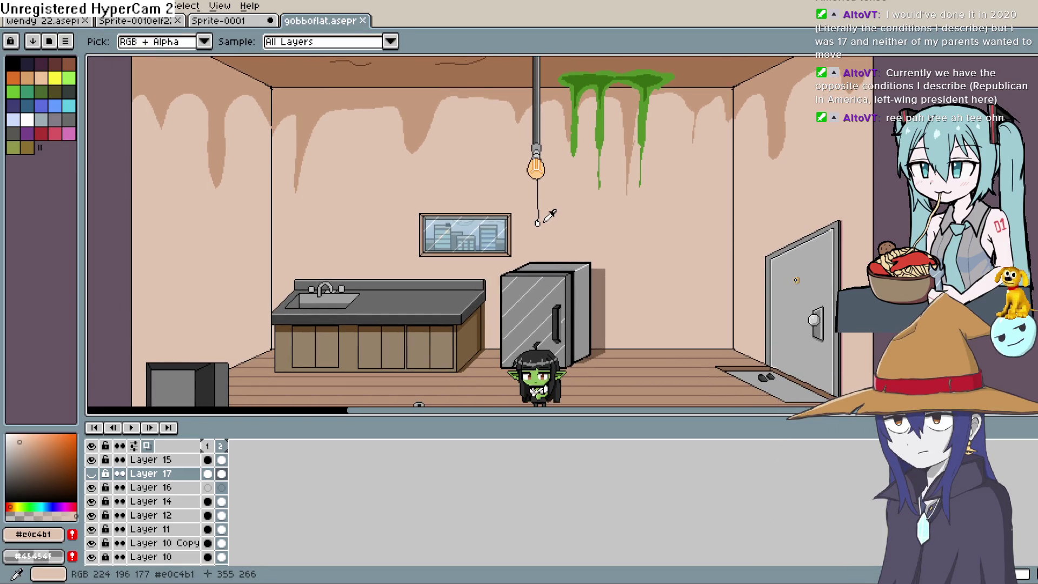
pyautogui.scroll(4, 550, 216)
pyautogui.moveTo(544, 224); pyautogui.dragTo(549, 204)
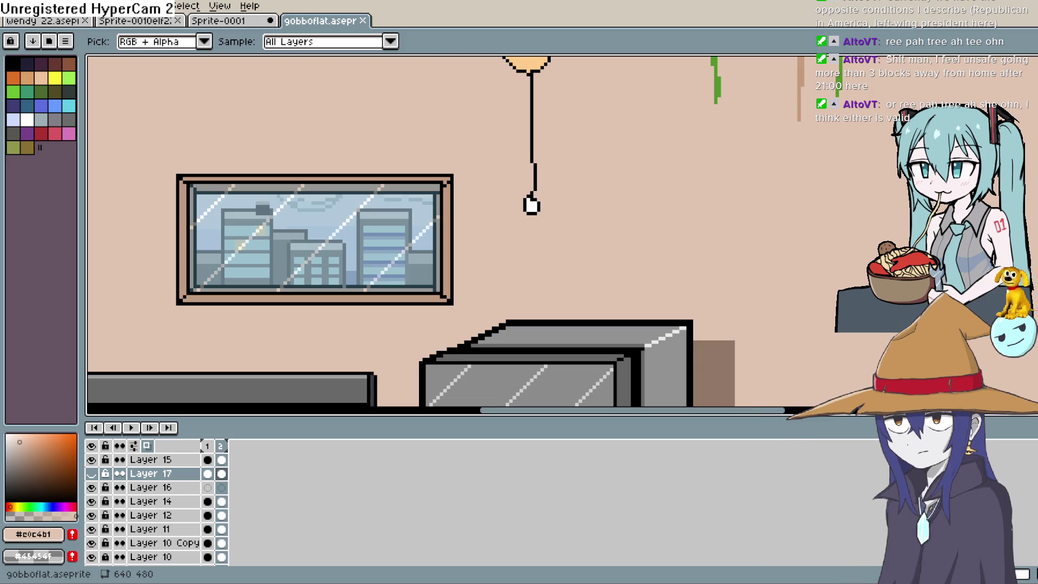
pyautogui.scroll(-5, 638, 241)
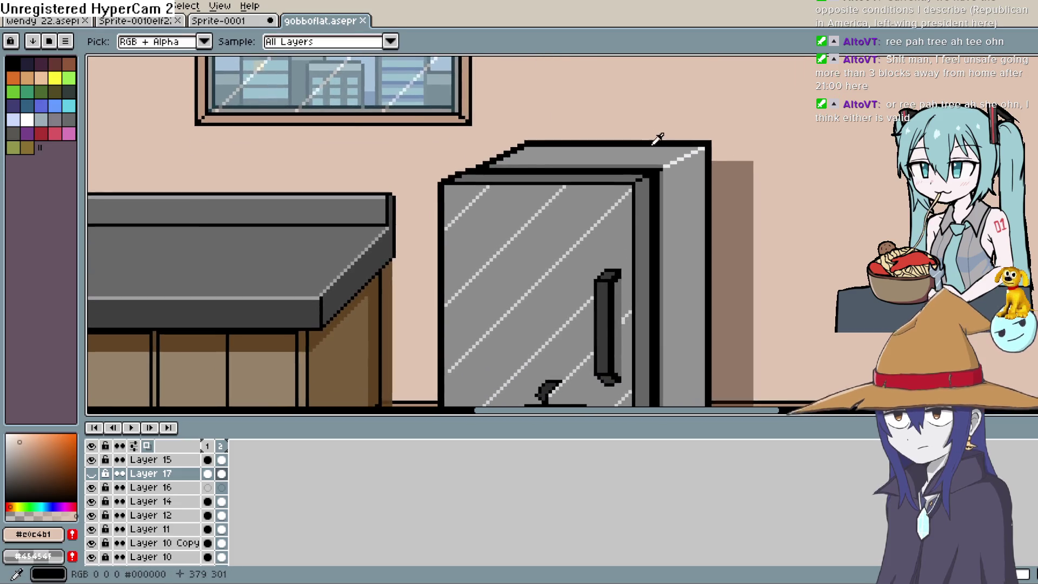
pyautogui.scroll(-1, 653, 142)
pyautogui.scroll(-1, 653, 142)
pyautogui.scroll(1, 653, 141)
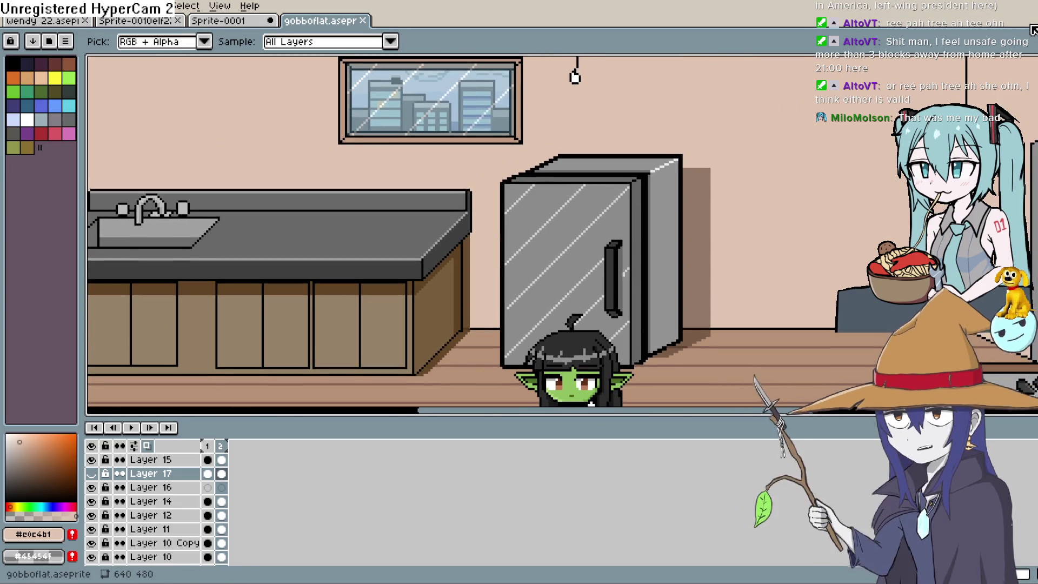
pyautogui.scroll(-5, 690, 108)
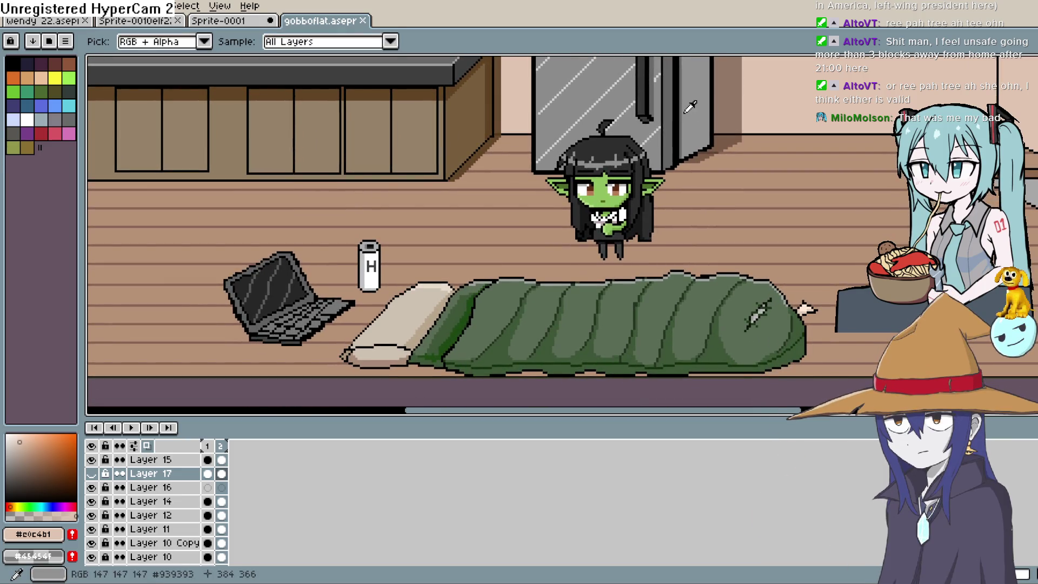
pyautogui.moveTo(627, 145); pyautogui.dragTo(595, 175)
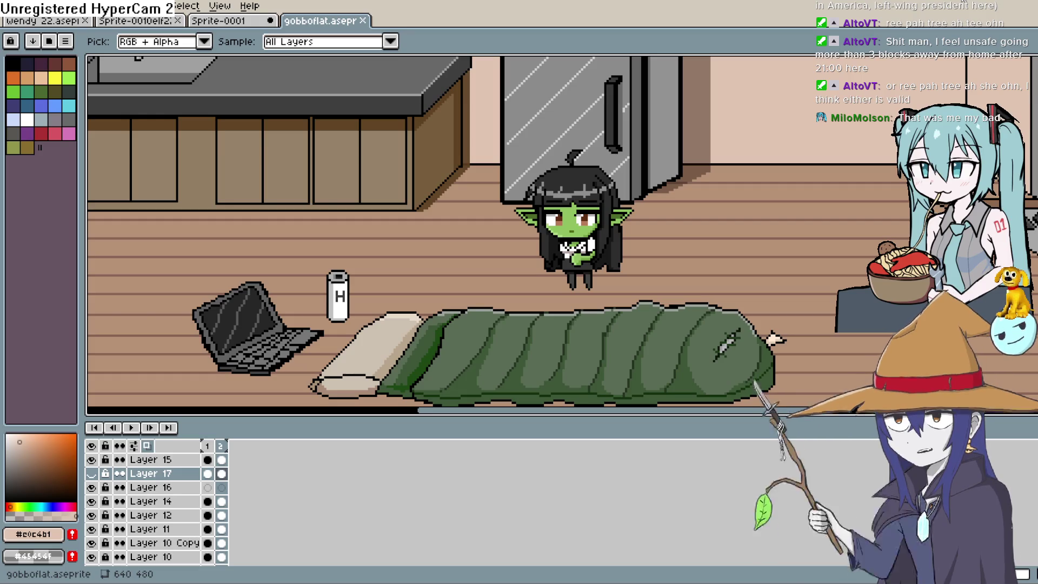
pyautogui.scroll(-3, 605, 265)
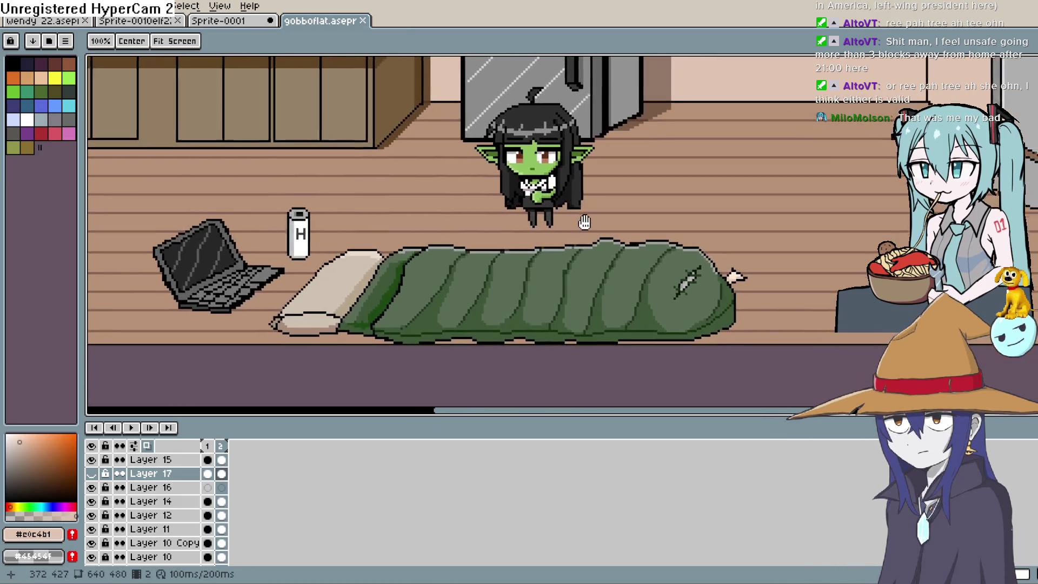
pyautogui.moveTo(427, 305); pyautogui.dragTo(556, 335)
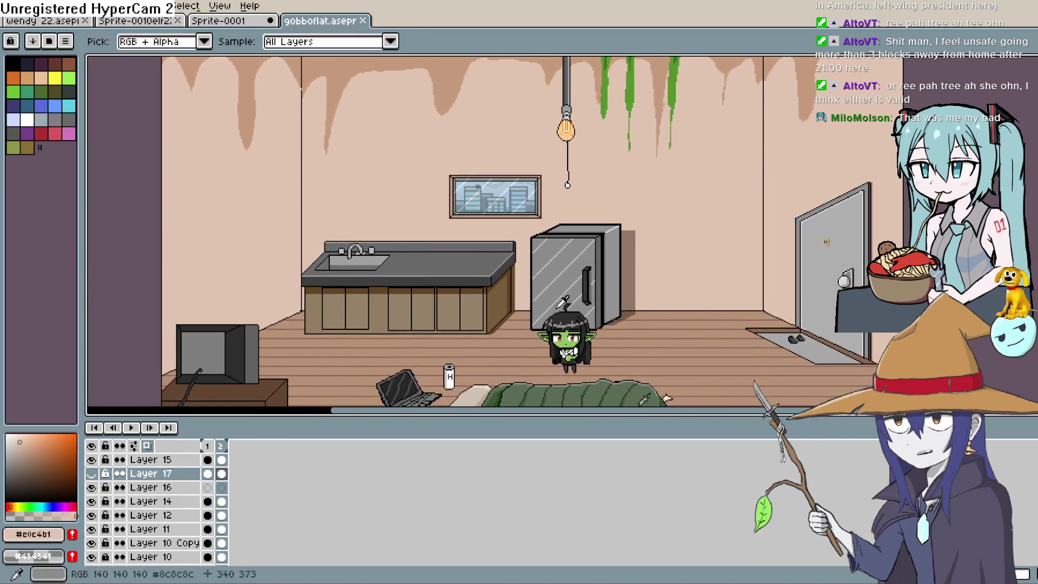
pyautogui.scroll(2, 556, 287)
pyautogui.moveTo(557, 288); pyautogui.dragTo(573, 320)
pyautogui.click(91, 474)
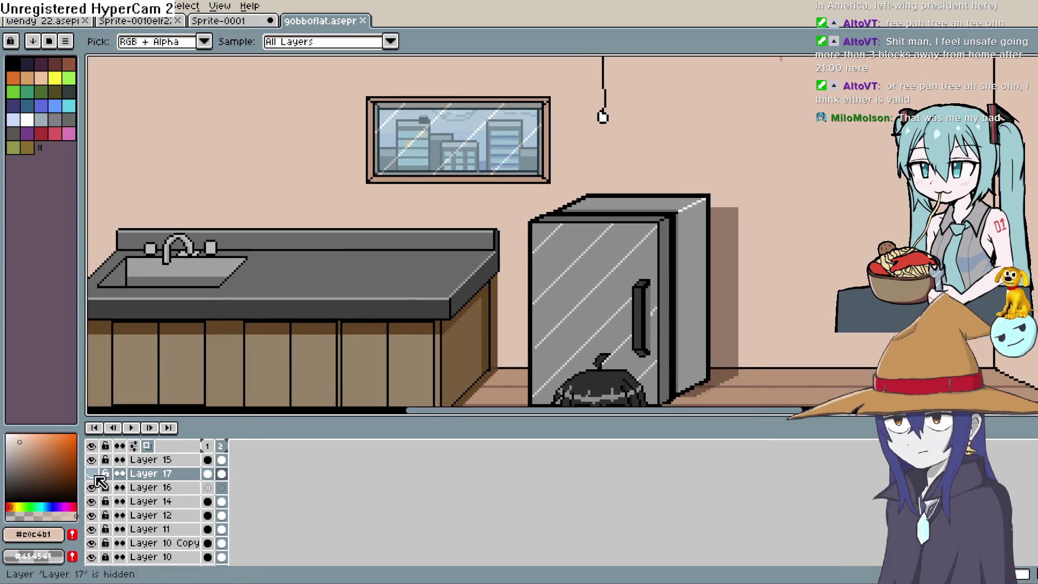
# Preview the rain animation, then toggle Layer 17's visibility to compare the rain lines
pyautogui.click(131, 428)
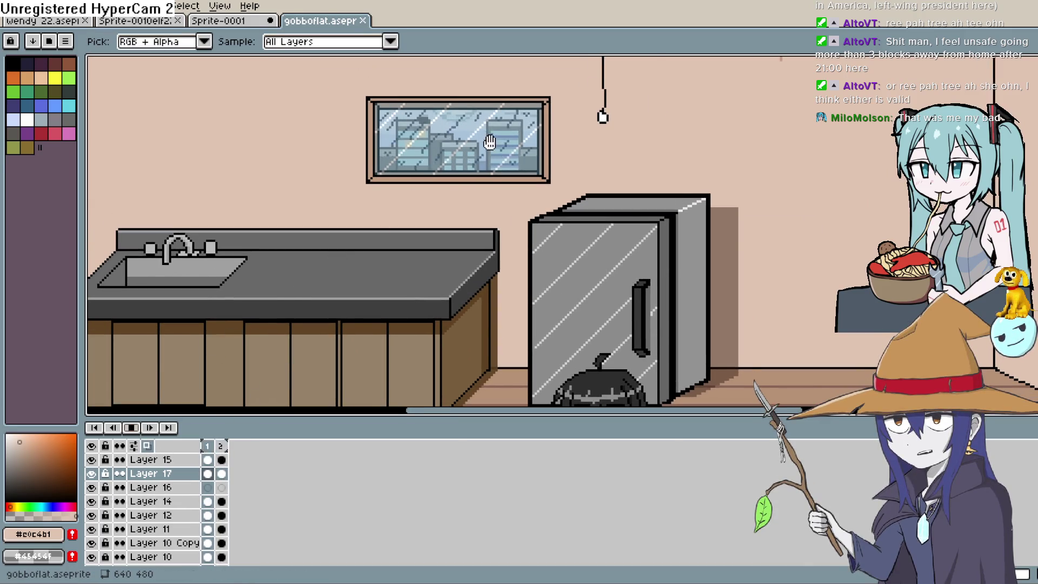
pyautogui.scroll(2, 484, 132)
pyautogui.moveTo(485, 132); pyautogui.dragTo(487, 227)
pyautogui.scroll(1, 486, 227)
pyautogui.click(131, 428)
pyautogui.moveTo(416, 179); pyautogui.dragTo(433, 209)
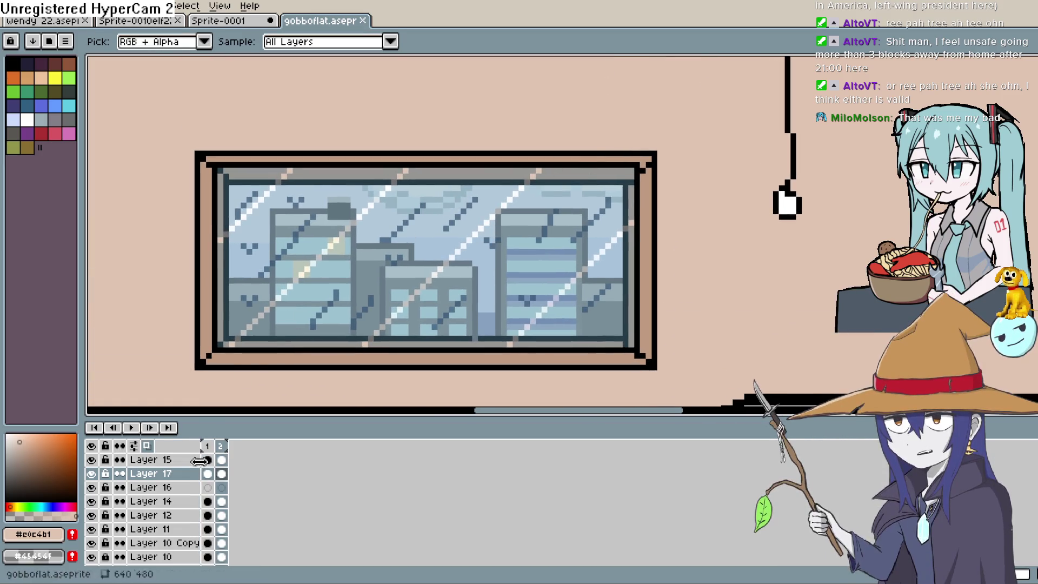
pyautogui.click(91, 472)
pyautogui.click(91, 472)
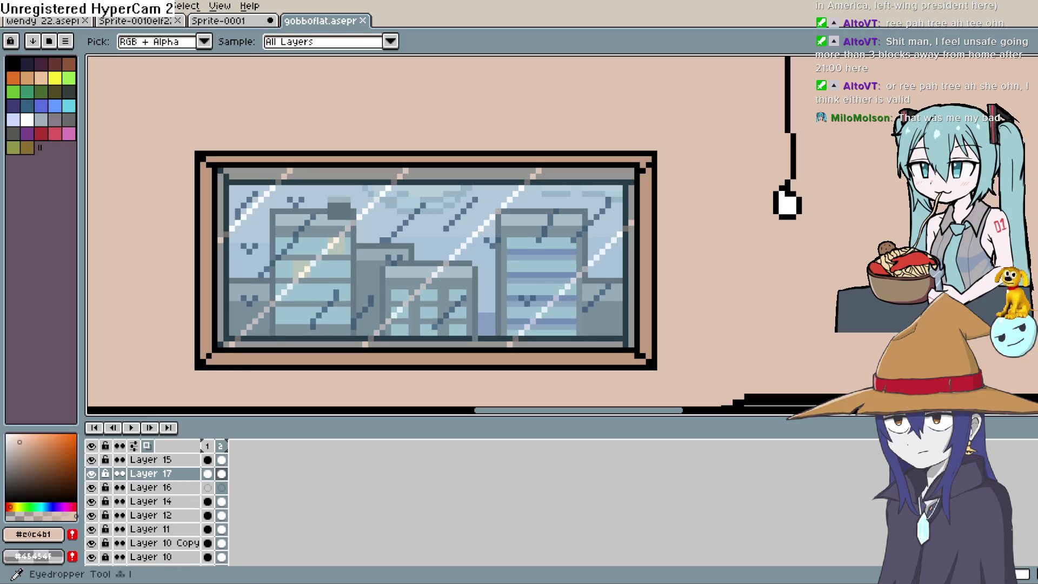
# Pick blue-grey #577590 and add a pixel beside the window's diagonal streak
pyautogui.click(512, 188)
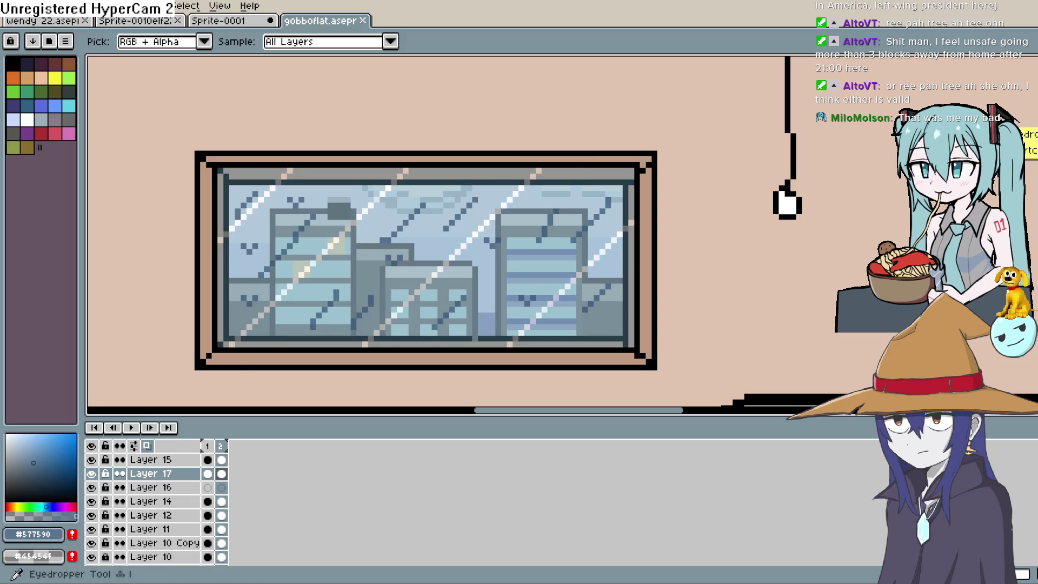
pyautogui.press('b')
pyautogui.click(460, 217)
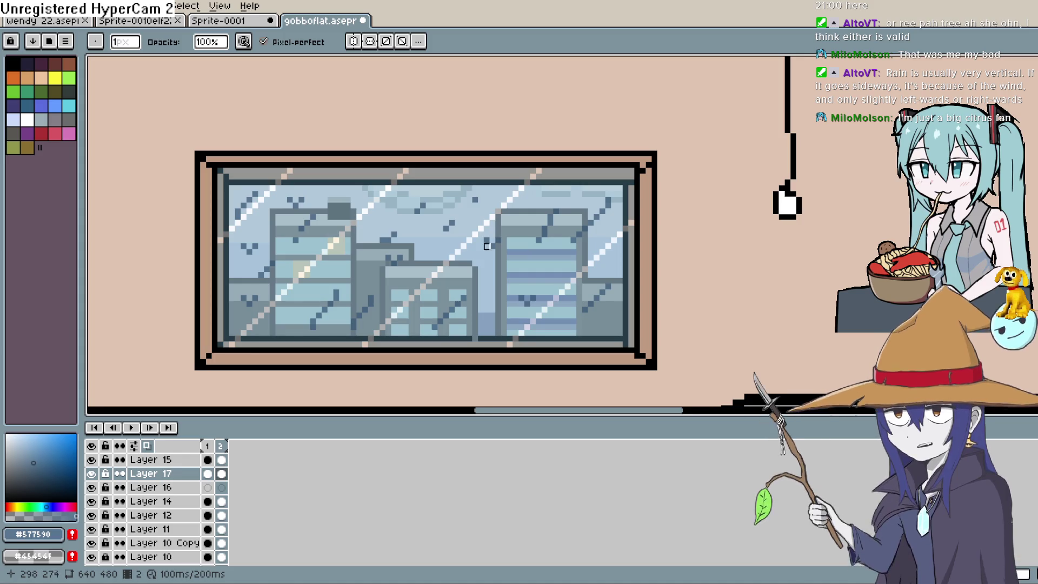
pyautogui.scroll(-2, 487, 264)
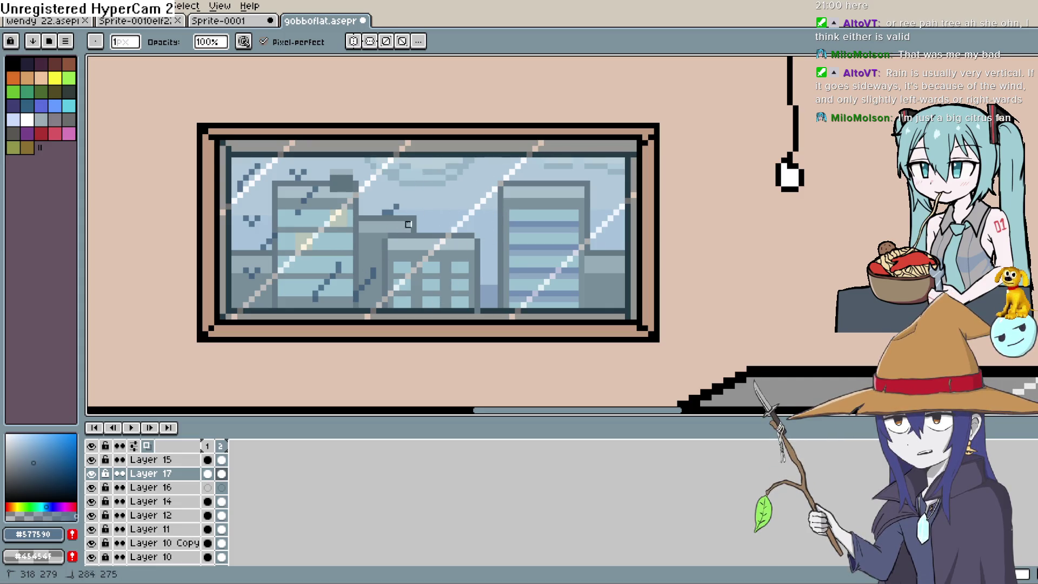
# Undo the dark rain-streak pixels on Layer 17 over the window glass
pyautogui.hotkey('ctrl', 'z')
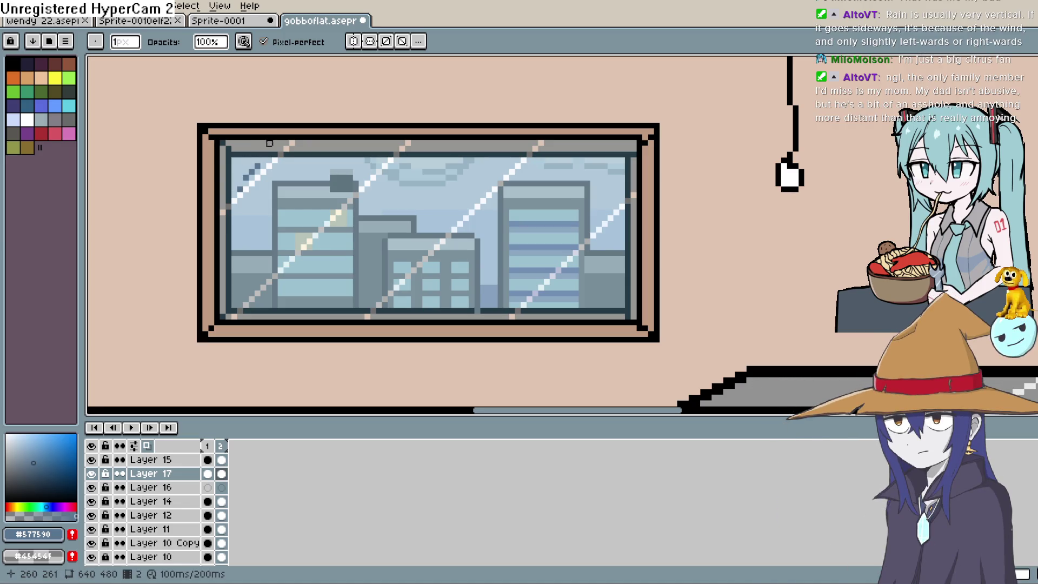
pyautogui.moveTo(431, 149); pyautogui.dragTo(379, 159)
pyautogui.scroll(-2, 562, 192)
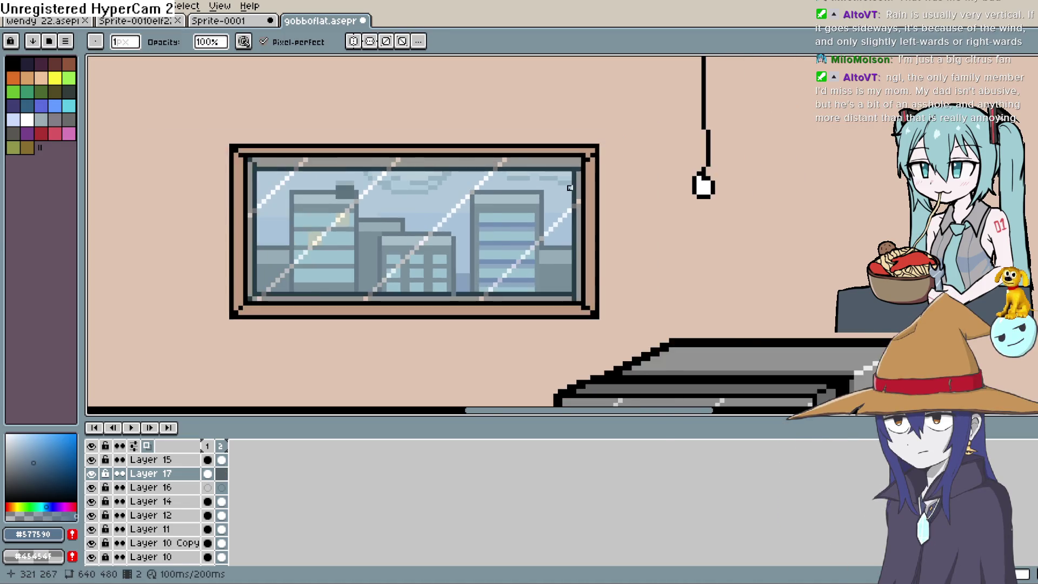
# Sample the wall colour and darken it to pure black
pyautogui.moveTo(595, 205); pyautogui.dragTo(547, 192)
pyautogui.scroll(1, 565, 195)
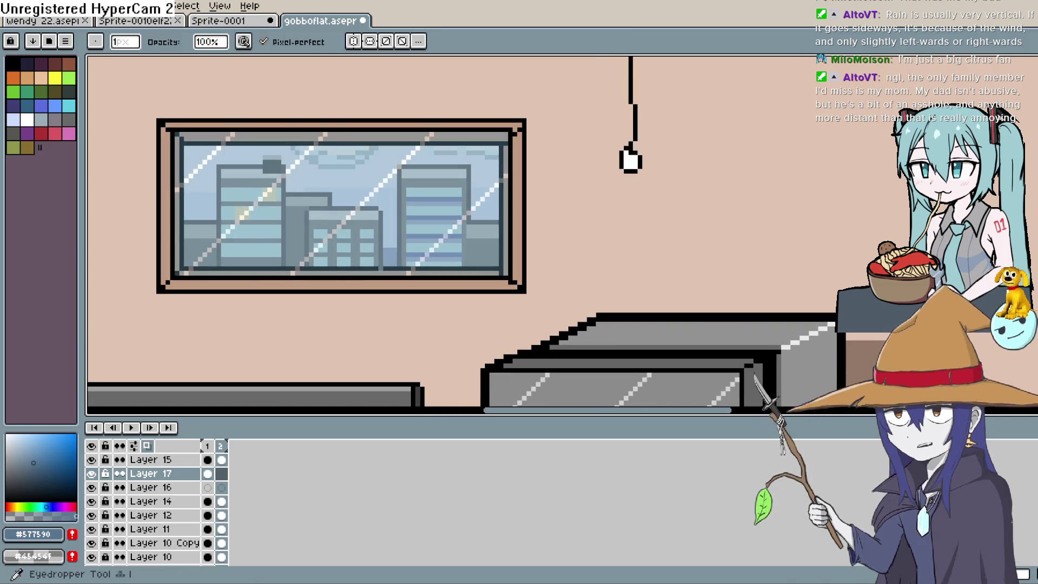
pyautogui.scroll(-1, 594, 179)
pyautogui.keyDown('alt'); pyautogui.click(584, 179); pyautogui.keyUp('alt')
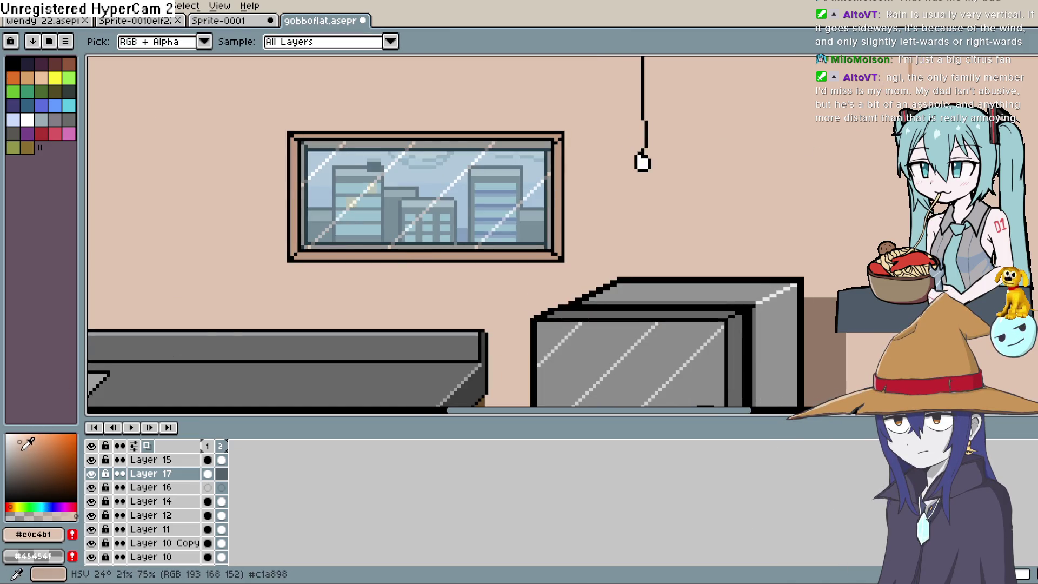
pyautogui.click(7, 493)
pyautogui.click(6, 498)
# Draw a test vertical black line beside the window, undo it, and show frame 1
pyautogui.press('l')
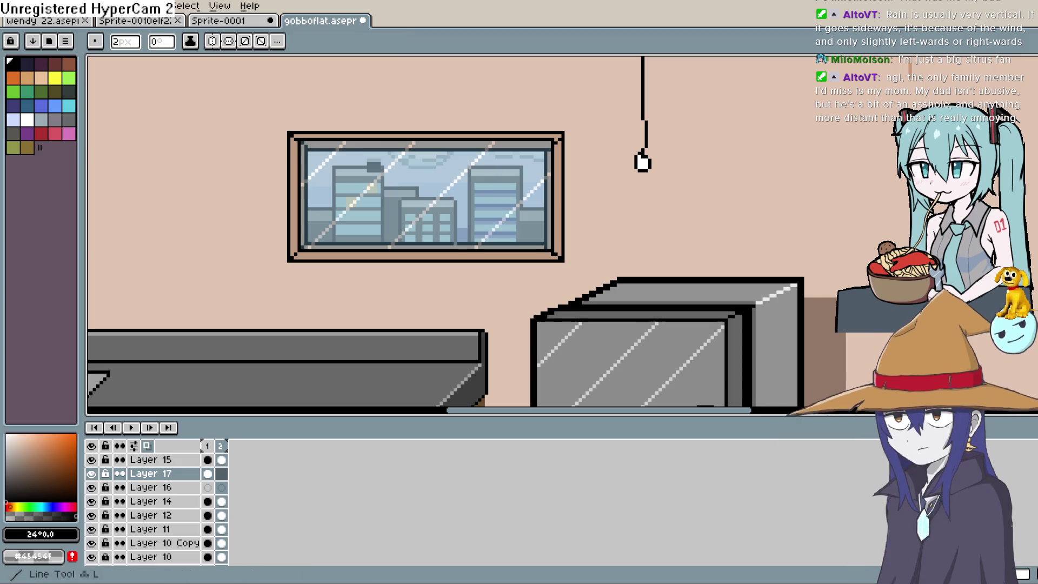
pyautogui.moveTo(582, 127); pyautogui.dragTo(579, 268)
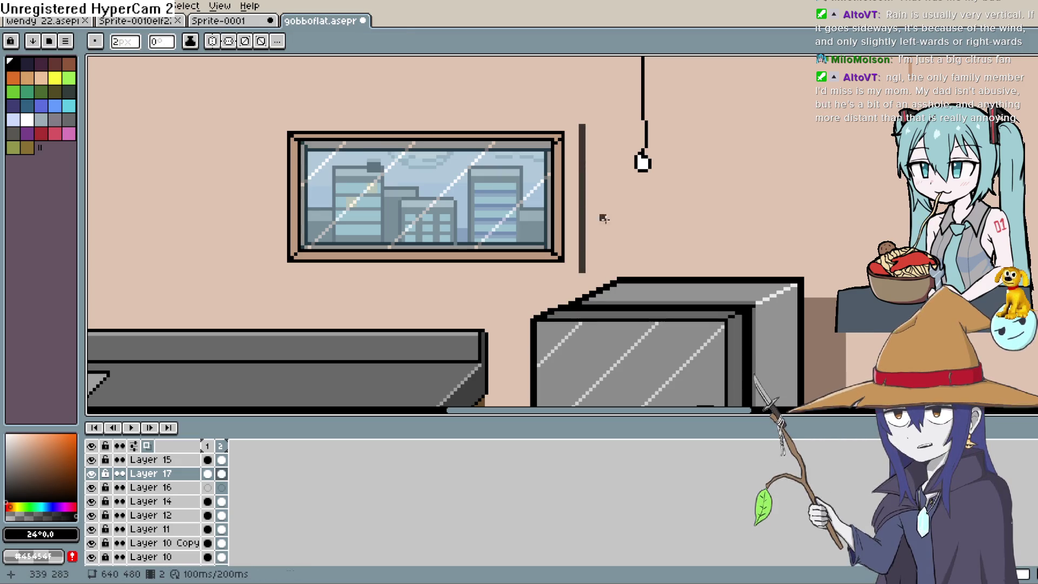
pyautogui.hotkey('ctrl', 'z')
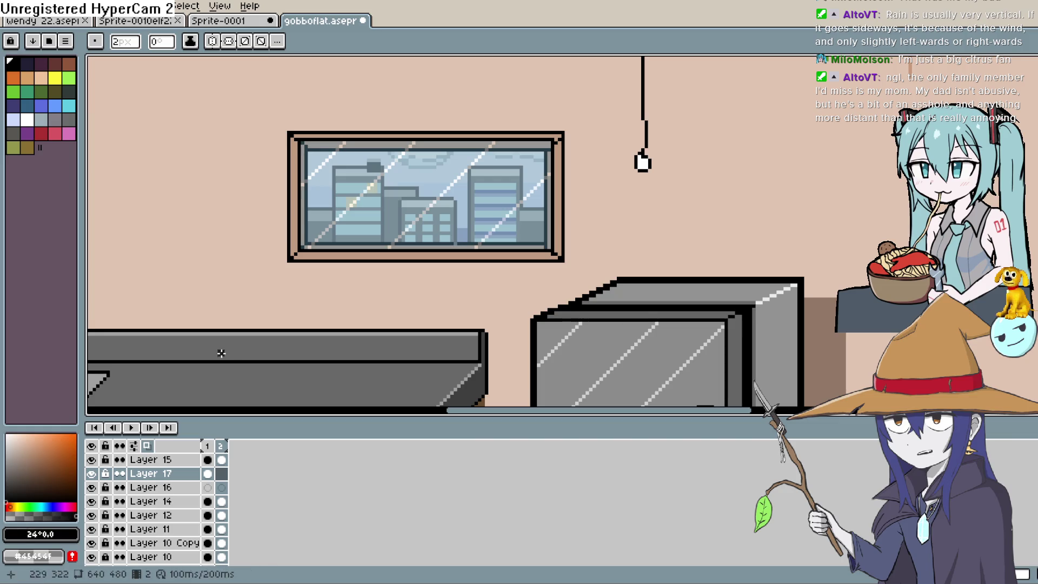
pyautogui.click(208, 474)
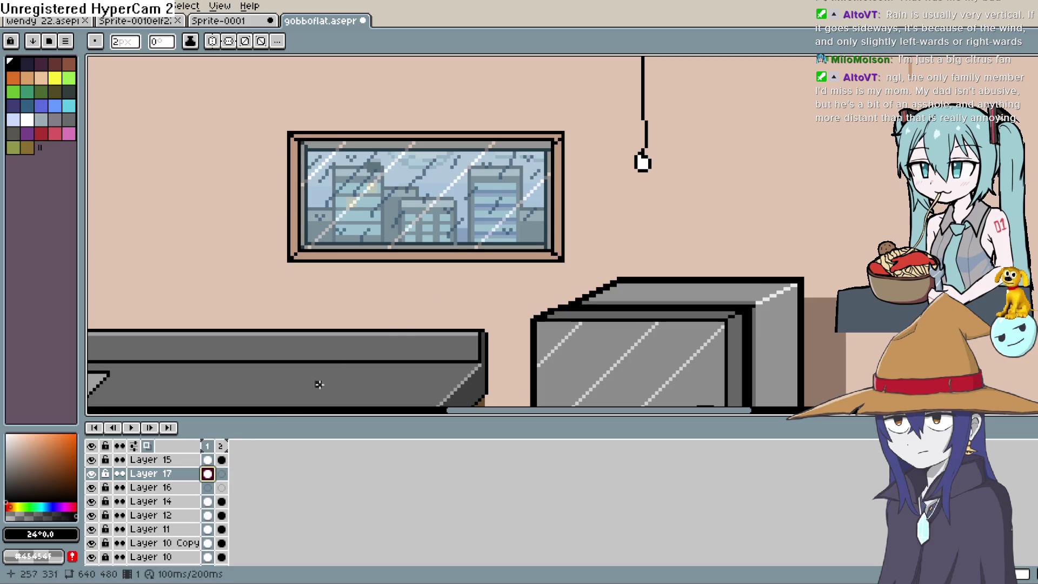
# Clear the frame-1 rain streaks on the window glass with the Pencil on Layer 17
pyautogui.press('i')
pyautogui.press('b')
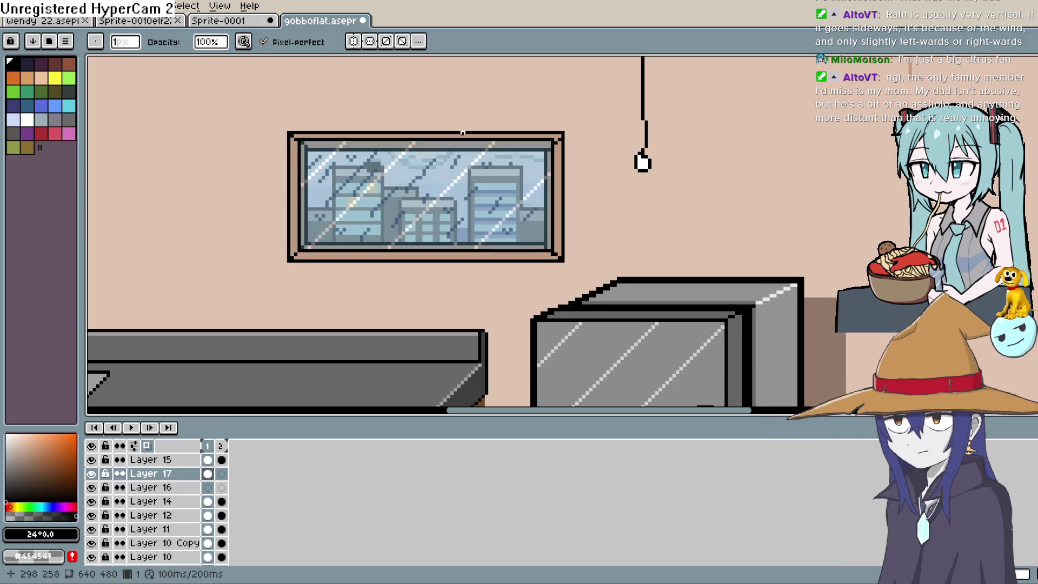
pyautogui.moveTo(529, 196); pyautogui.dragTo(528, 216)
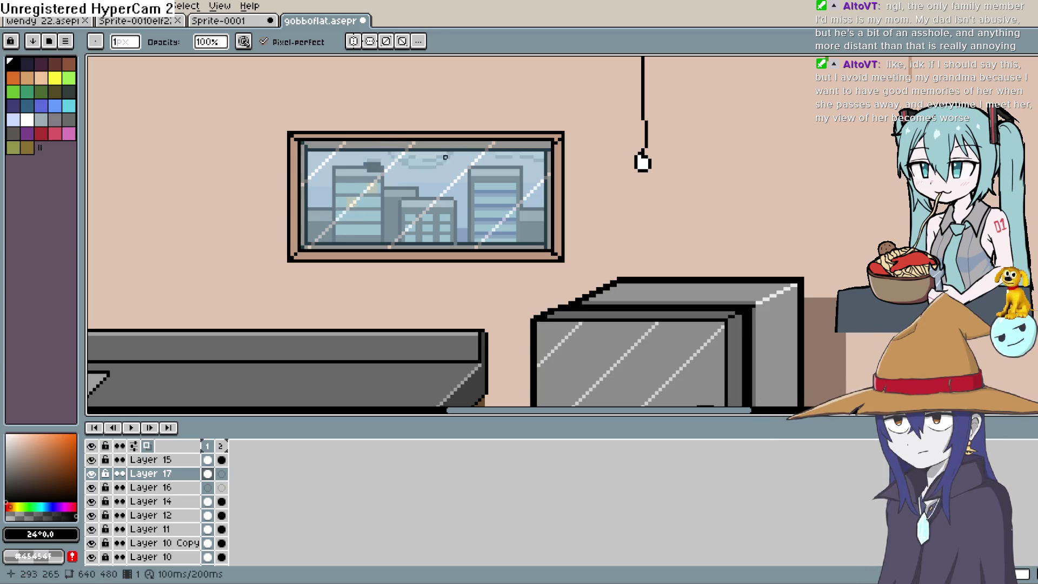
pyautogui.moveTo(583, 168); pyautogui.dragTo(547, 193)
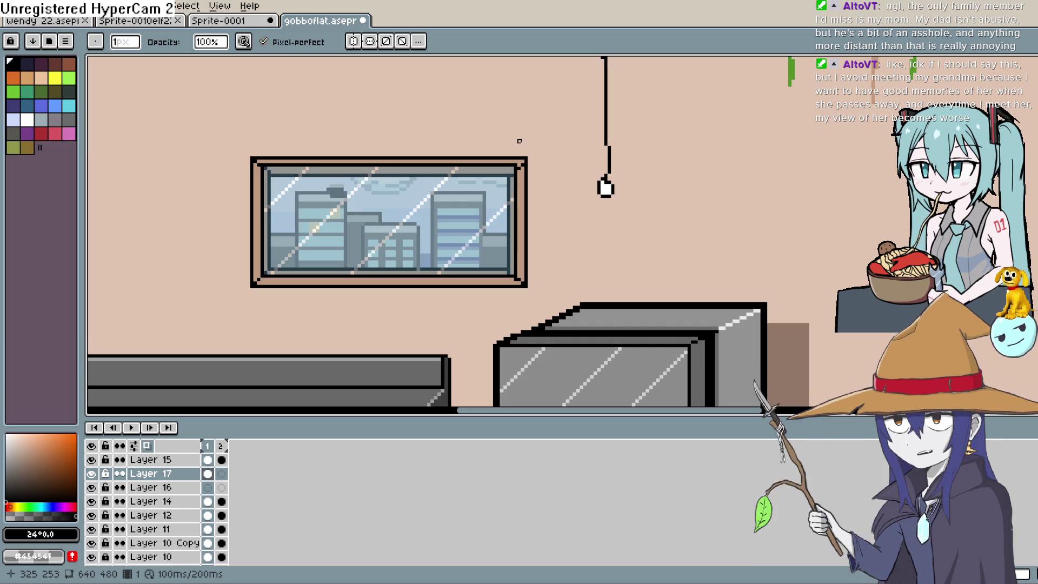
# Zoom in closer on the apartment window for detail work
pyautogui.press('b')
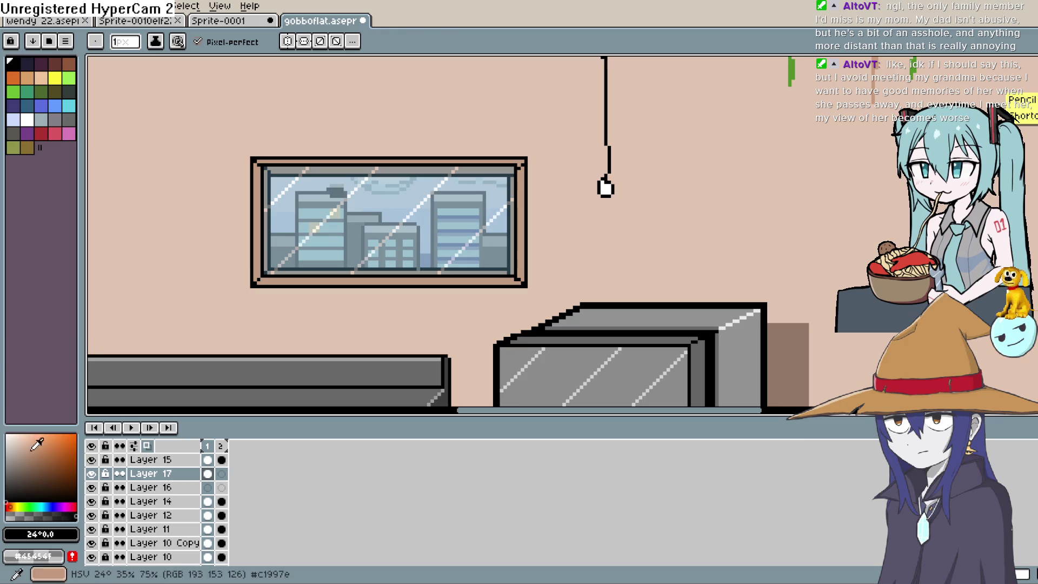
pyautogui.scroll(-2, 302, 255)
pyautogui.hscroll(-2, 303, 254)
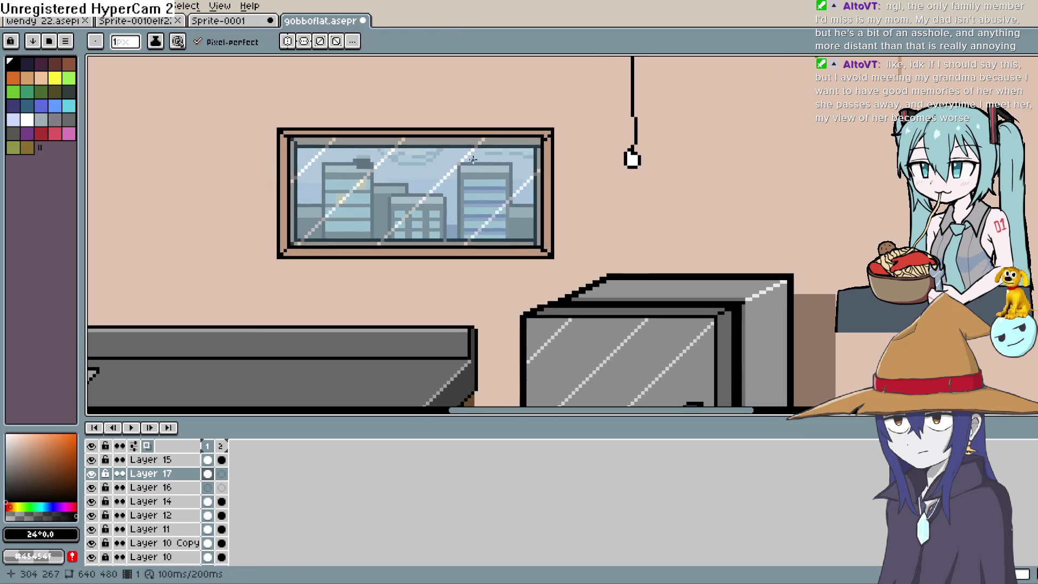
pyautogui.scroll(1, 466, 170)
pyautogui.moveTo(459, 187)
pyautogui.mouseDown()
pyautogui.moveTo(474, 167)
pyautogui.moveTo(499, 182)
pyautogui.mouseUp()
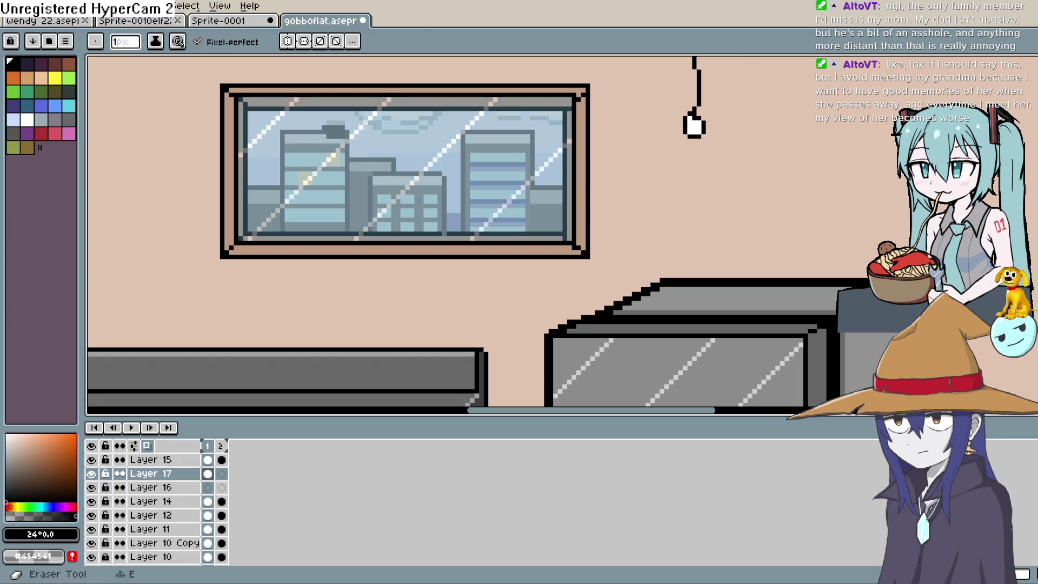
pyautogui.press('b')
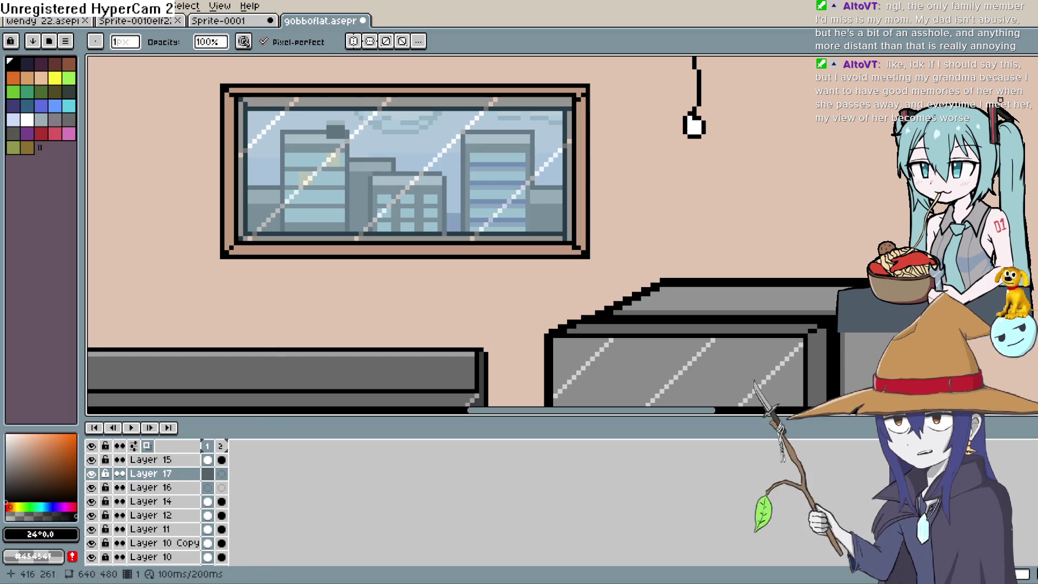
# Sample the window glass's blue, deepen it, and open Layer 17's properties
pyautogui.press('i')
pyautogui.click(466, 160)
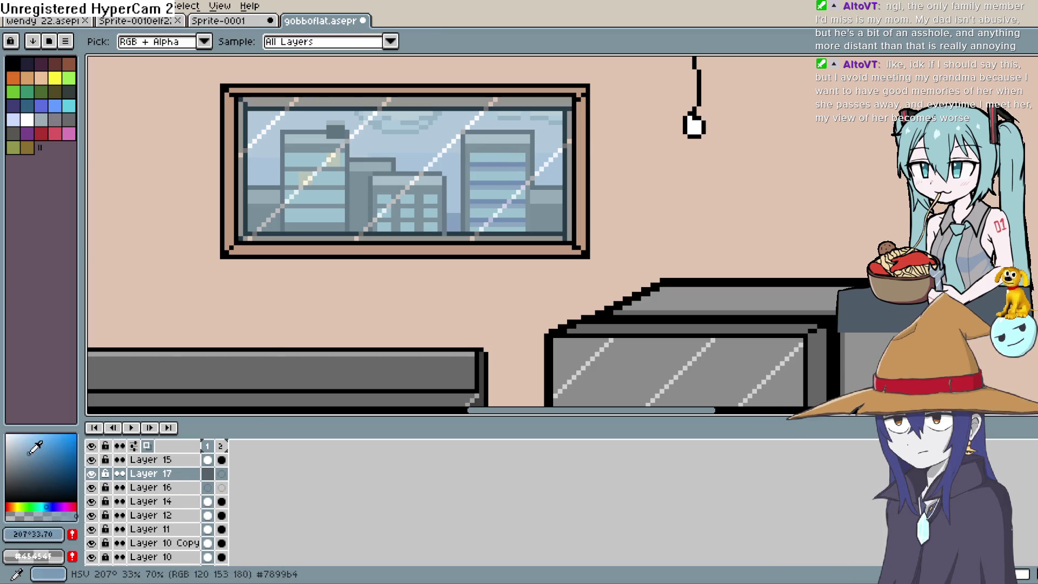
pyautogui.click(43, 463)
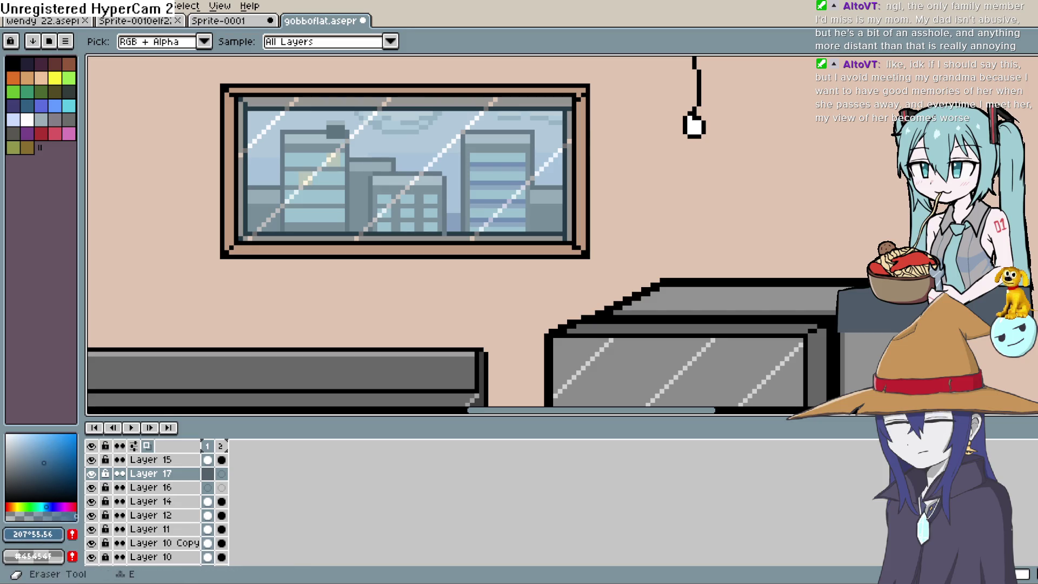
pyautogui.press('b')
pyautogui.doubleClick(141, 474)
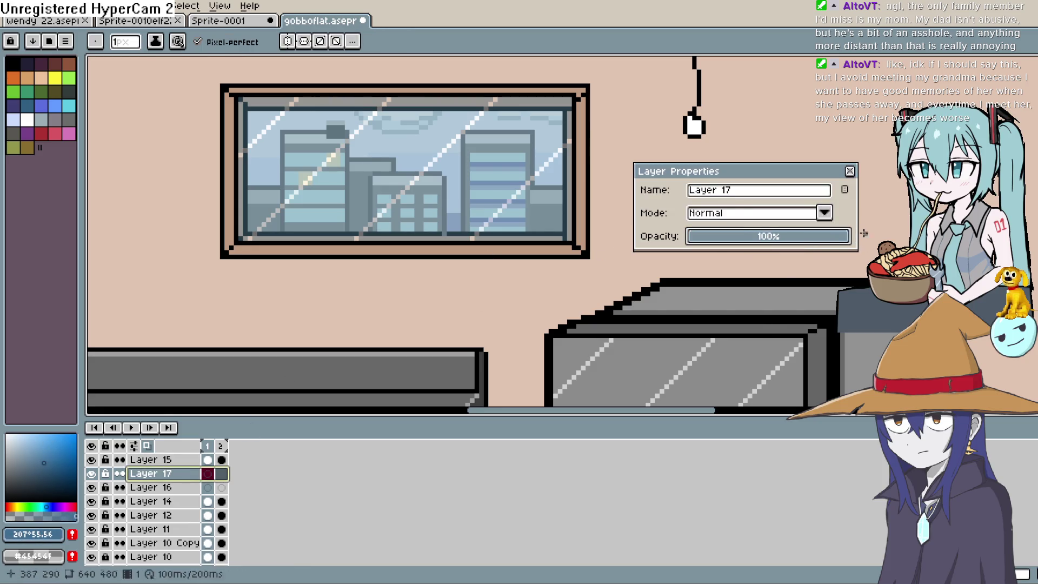
# Close Layer Properties and dot three deep-blue marks on the window sky and left building
pyautogui.click(852, 172)
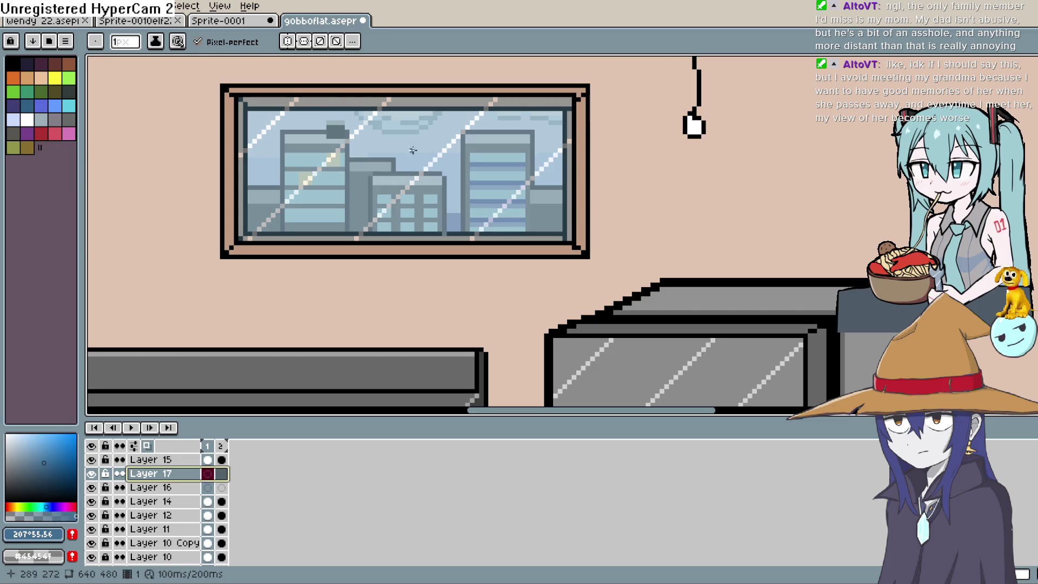
pyautogui.click(315, 129)
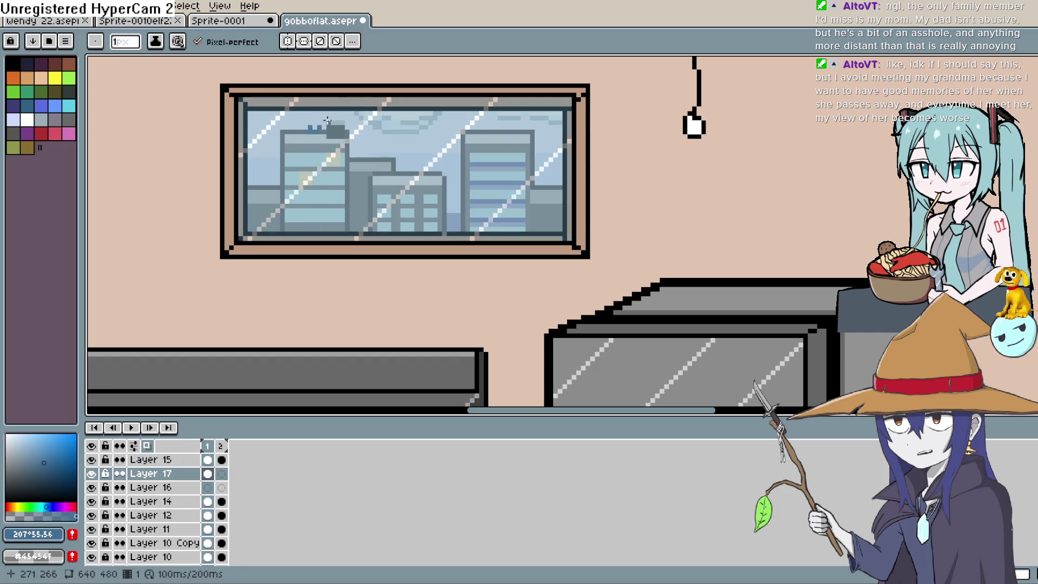
pyautogui.click(383, 165)
pyautogui.click(407, 137)
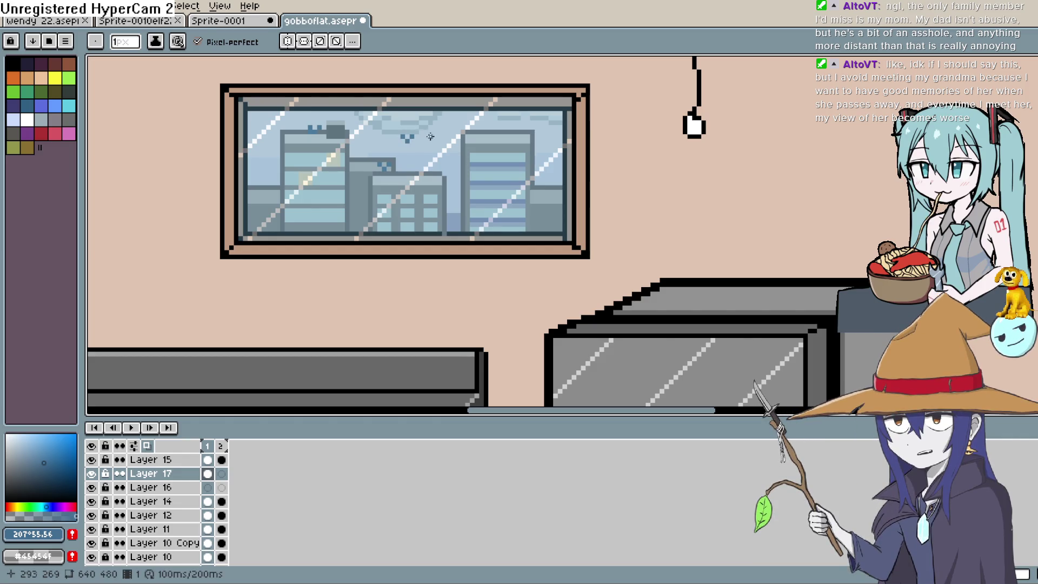
pyautogui.scroll(2, 430, 136)
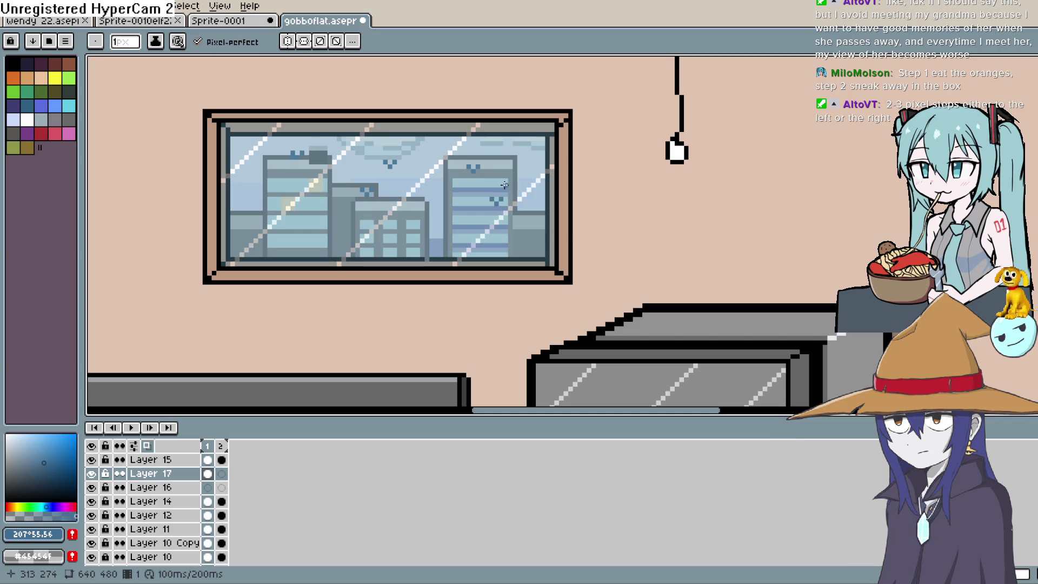
# Marquee the right-hand building, deselect it, and change the drawing colour to white
pyautogui.press('m')
pyautogui.moveTo(513, 185); pyautogui.dragTo(475, 219)
pyautogui.press('b')
pyautogui.press('i')
pyautogui.hotkey('ctrl', 'd')
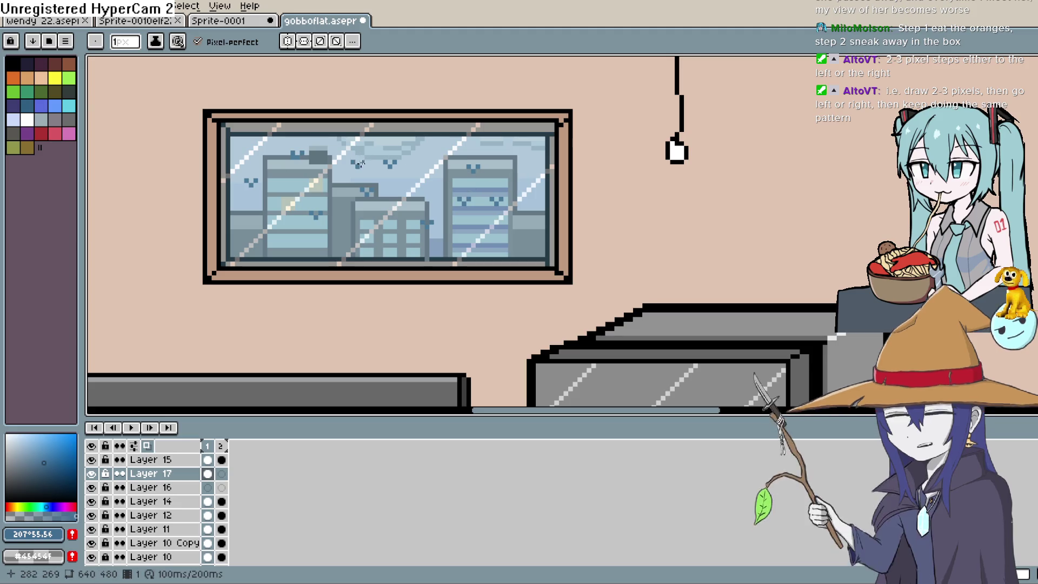
pyautogui.click(13, 119)
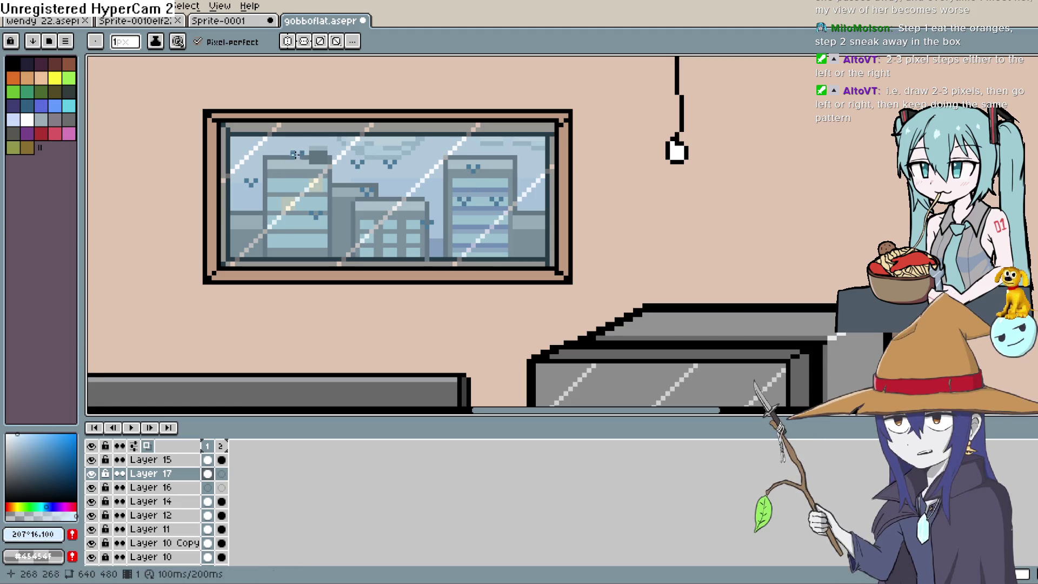
pyautogui.moveTo(33, 437); pyautogui.dragTo(6, 433)
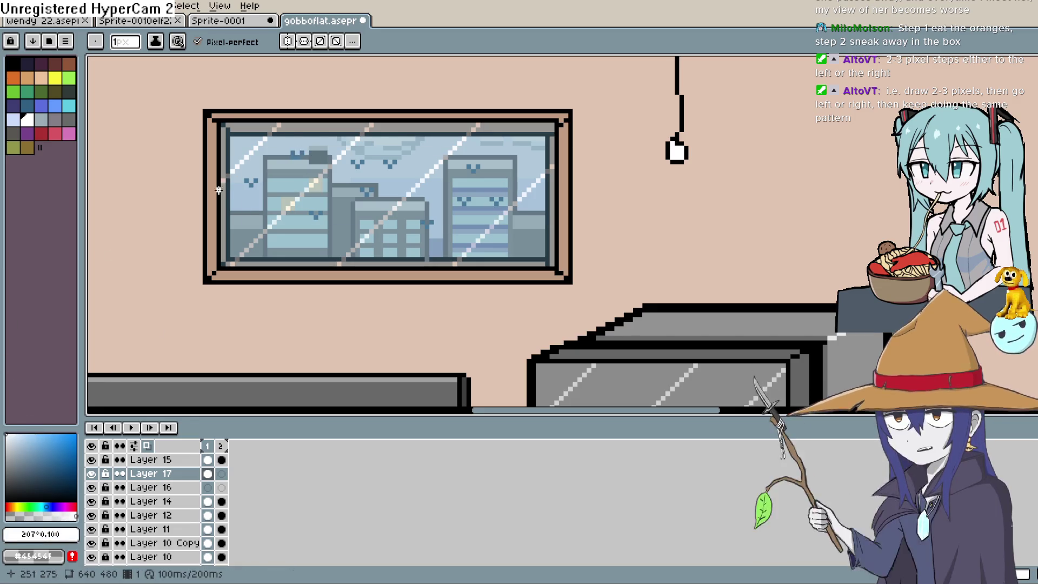